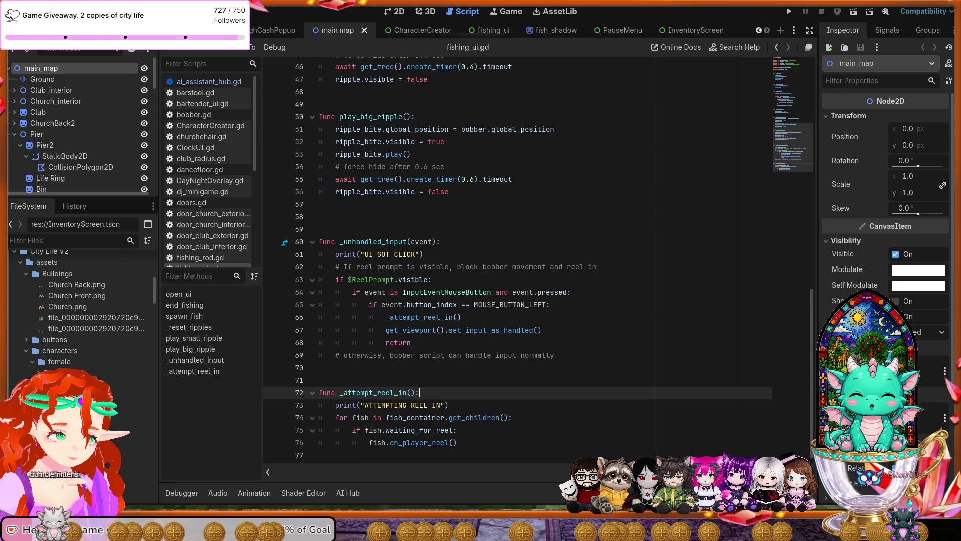
Switch from the Godot script editor to the paused Minecraft window.
key(alt+Tab)
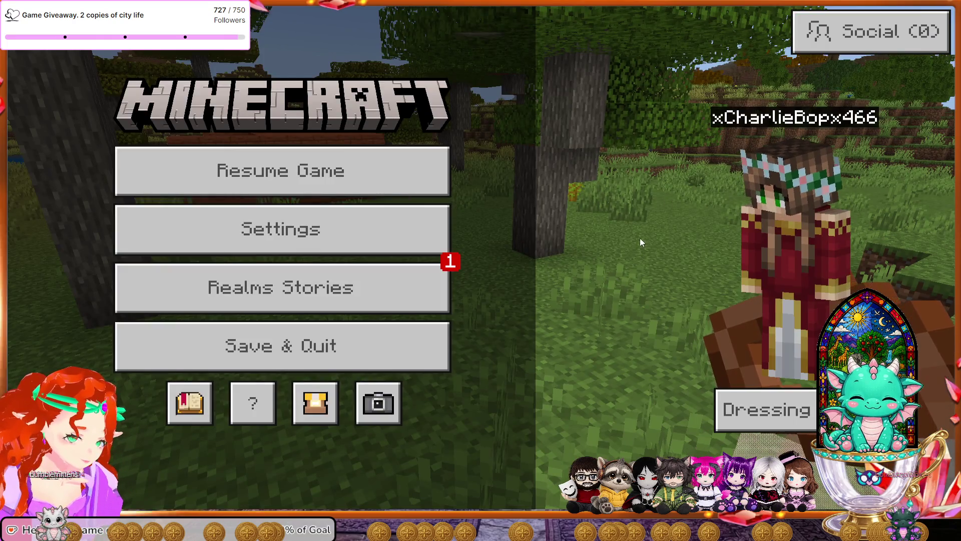
Resume the game and walk past the house and berry patch toward the trees.
key(Escape)
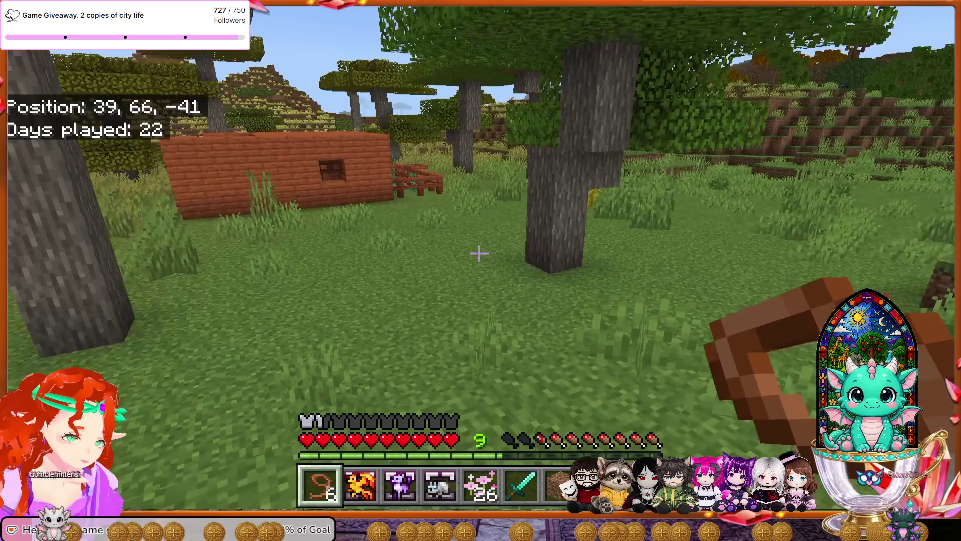
key(w)
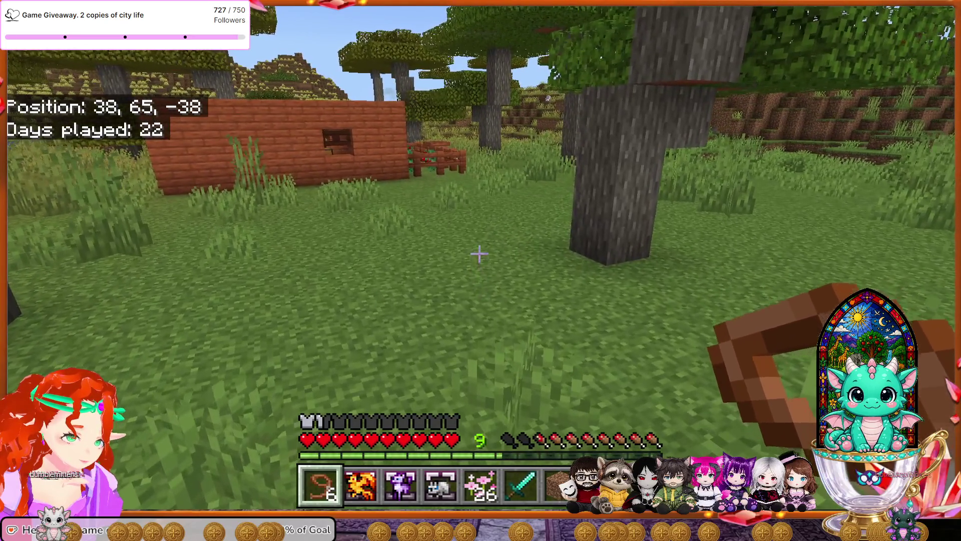
key(w)
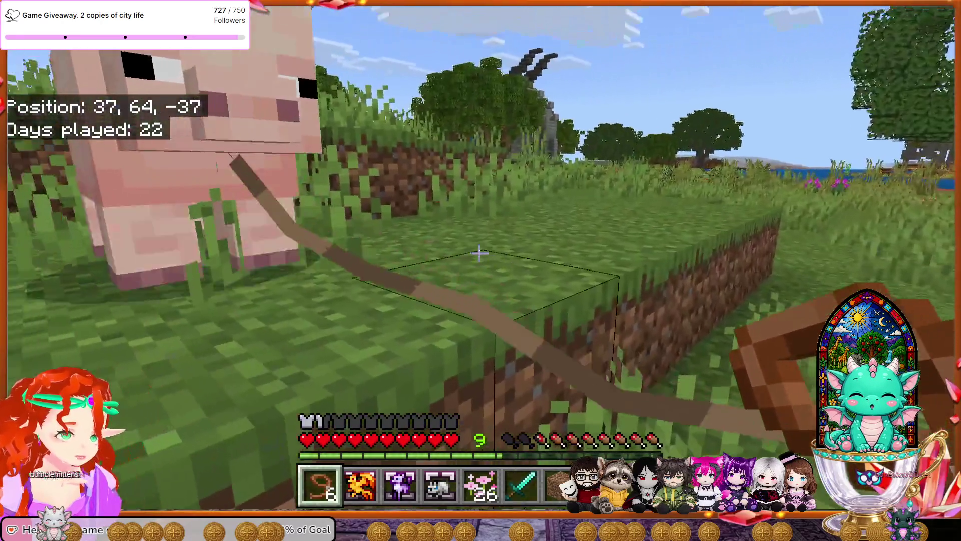
key(w)
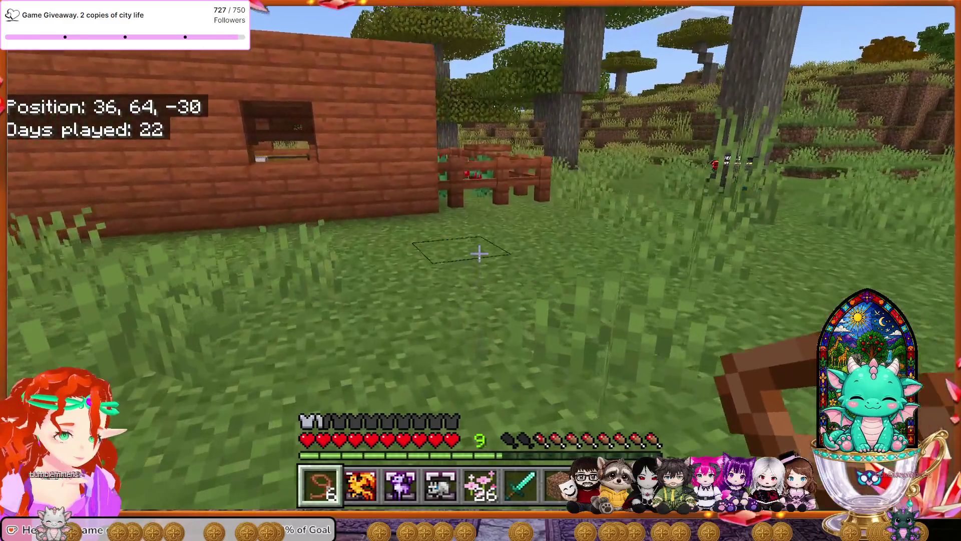
key(w)
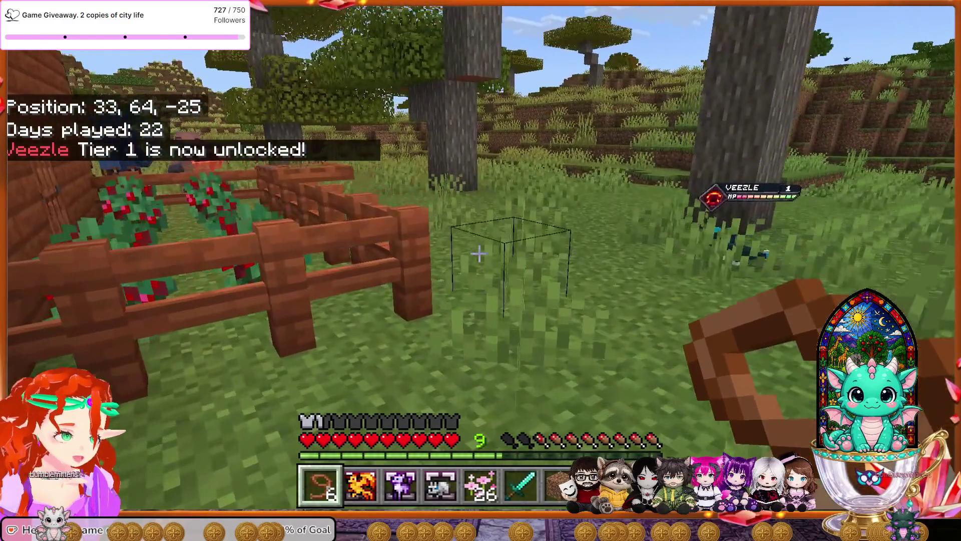
key(w)
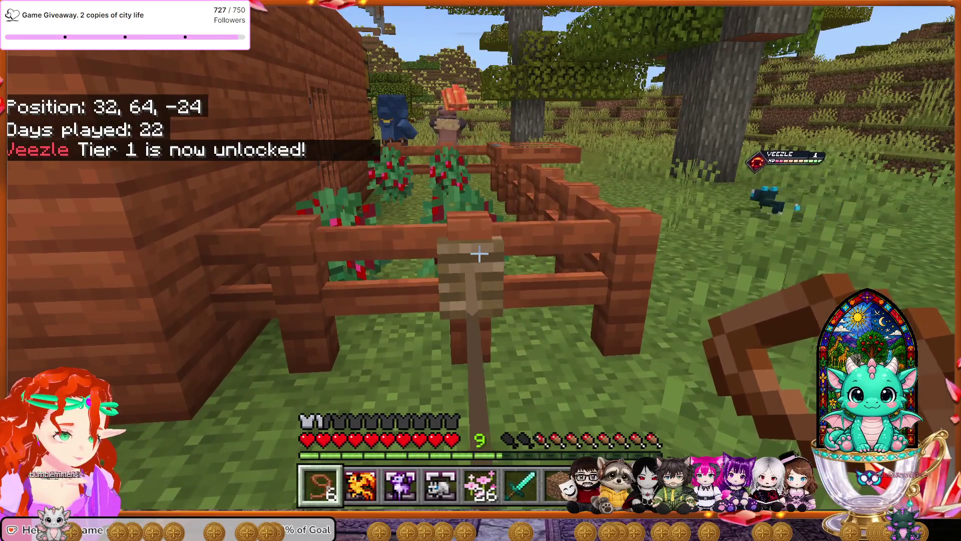
key(w)
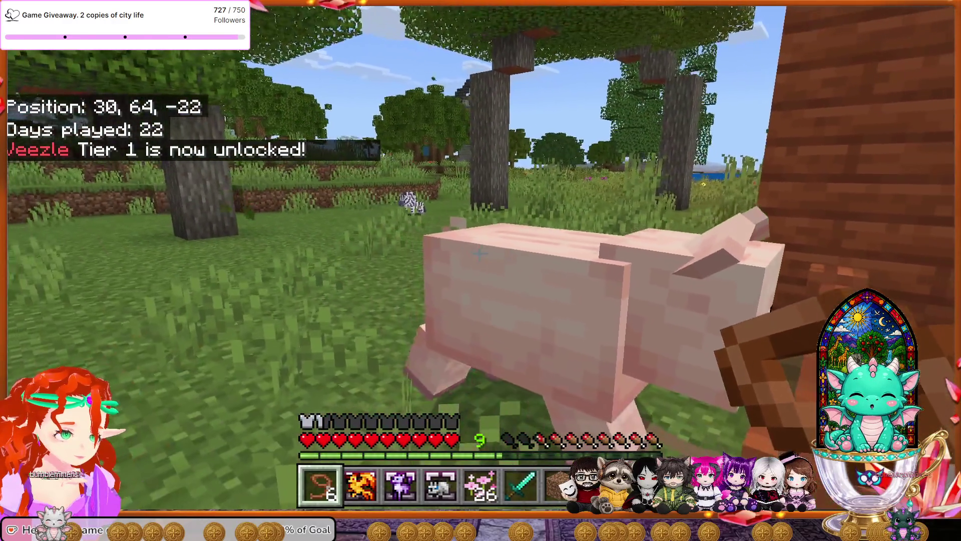
key(w)
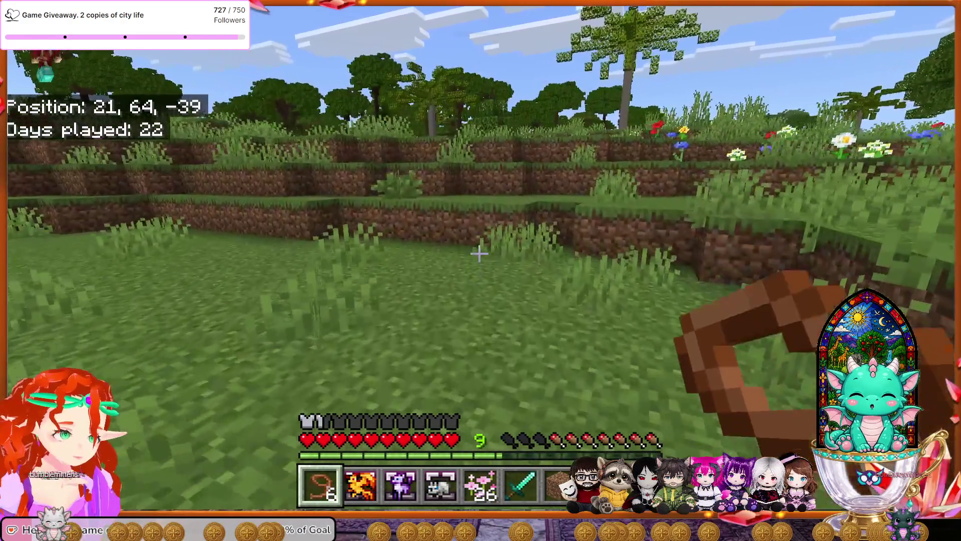
Cross the meadow past the dog to the flower field with the level 3 Twilit.
key(w)
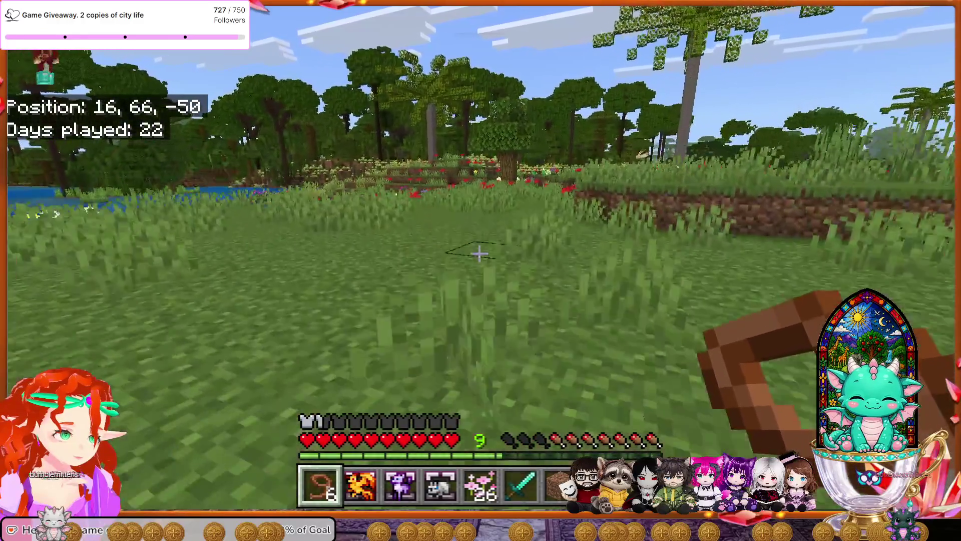
key(w)
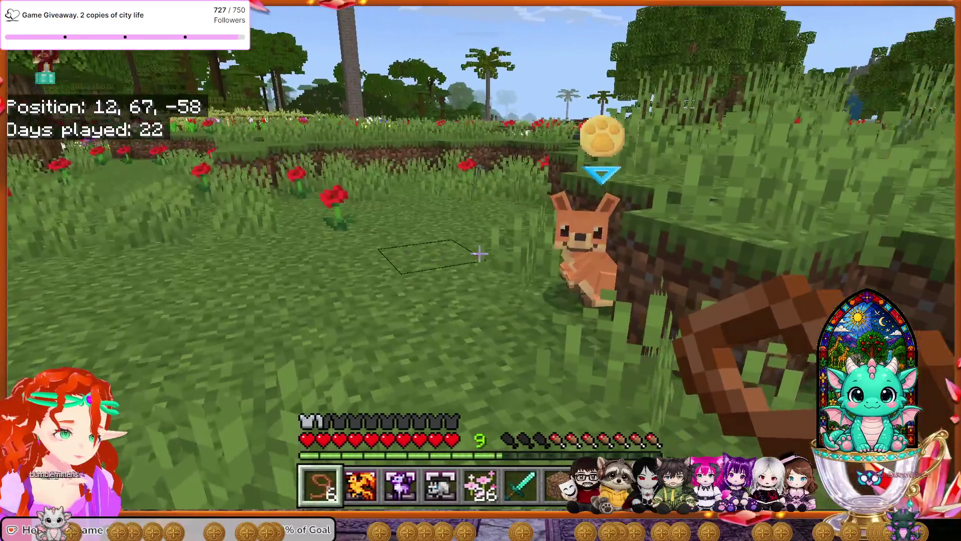
key(w)
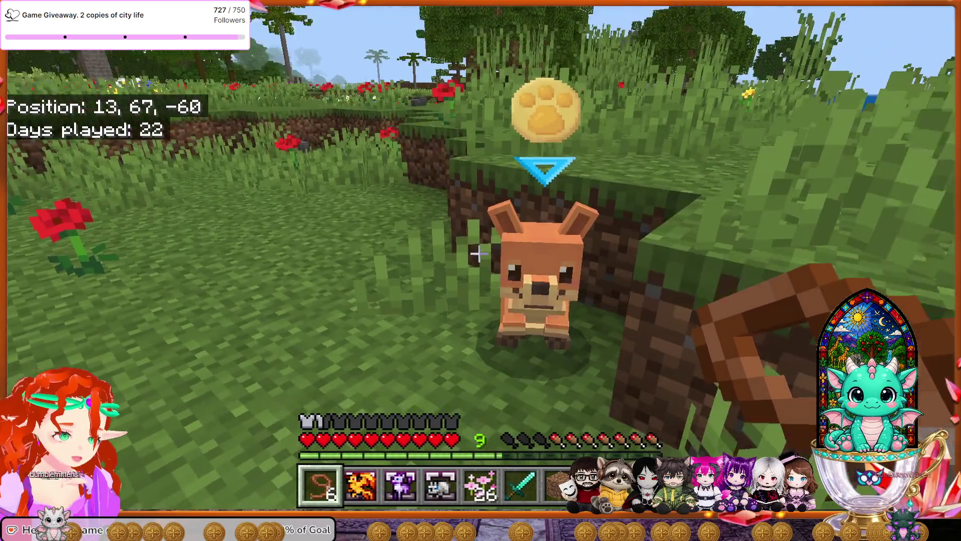
mouse_move(479, 254)
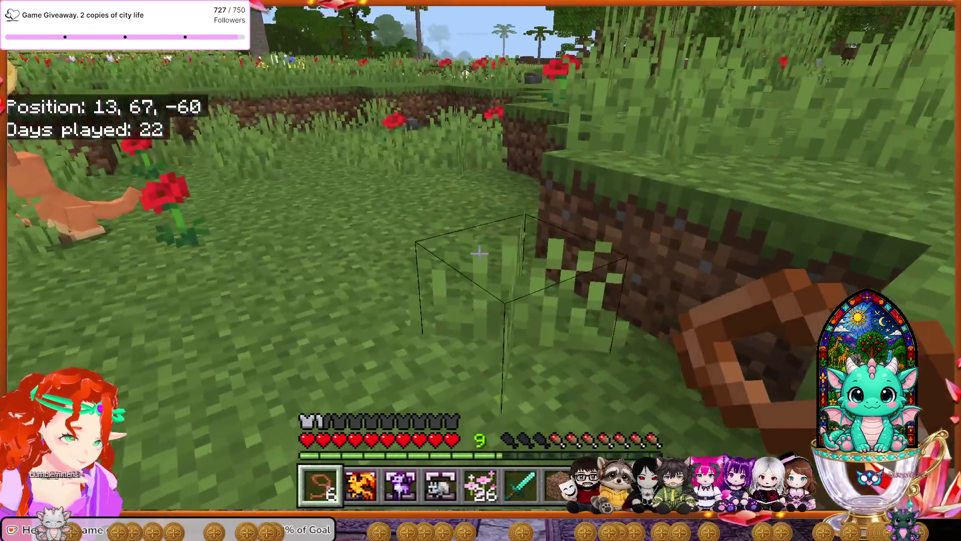
key(w)
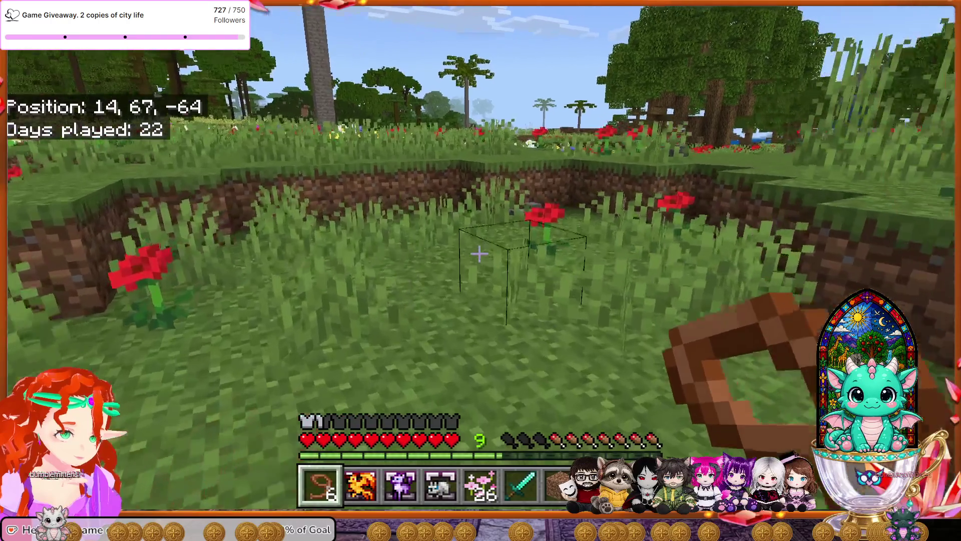
key(w)
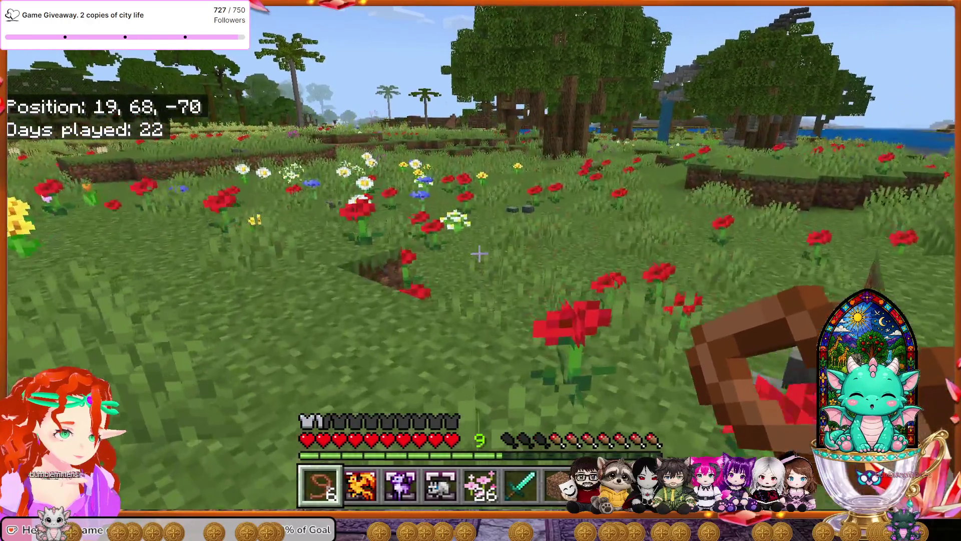
key(w)
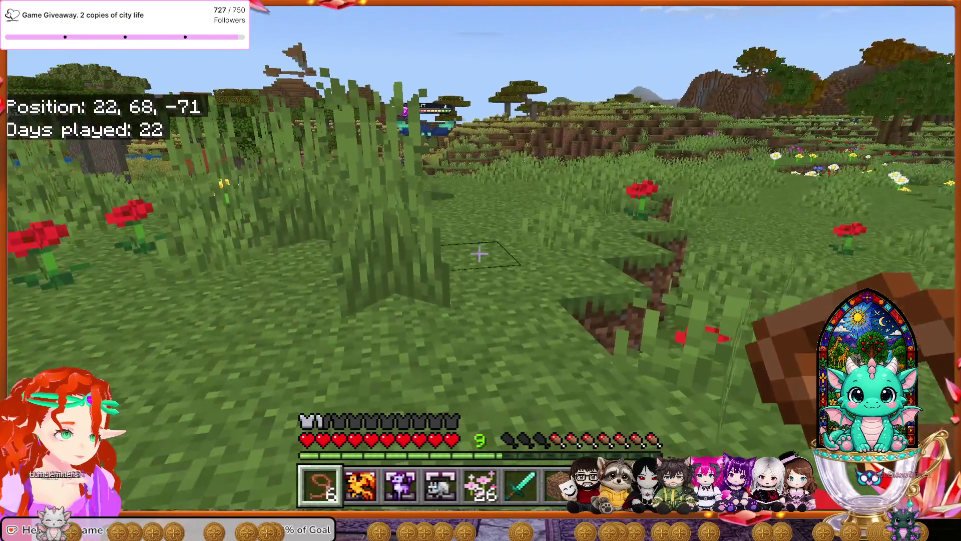
Send Fernix against the wild level 3 Twilit, win for 37.5 XP, then recall Fernix.
key(w)
key(2)
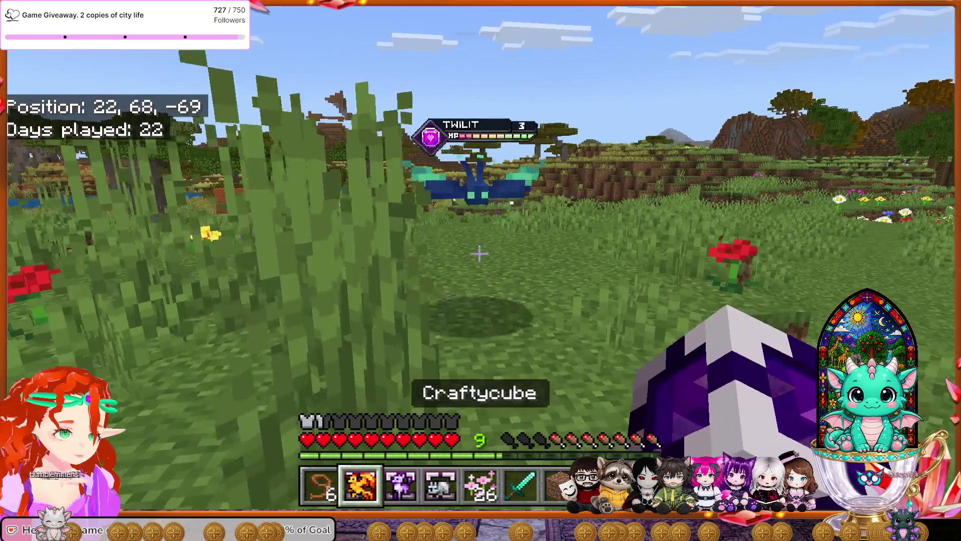
right_click(479, 255)
click(646, 214)
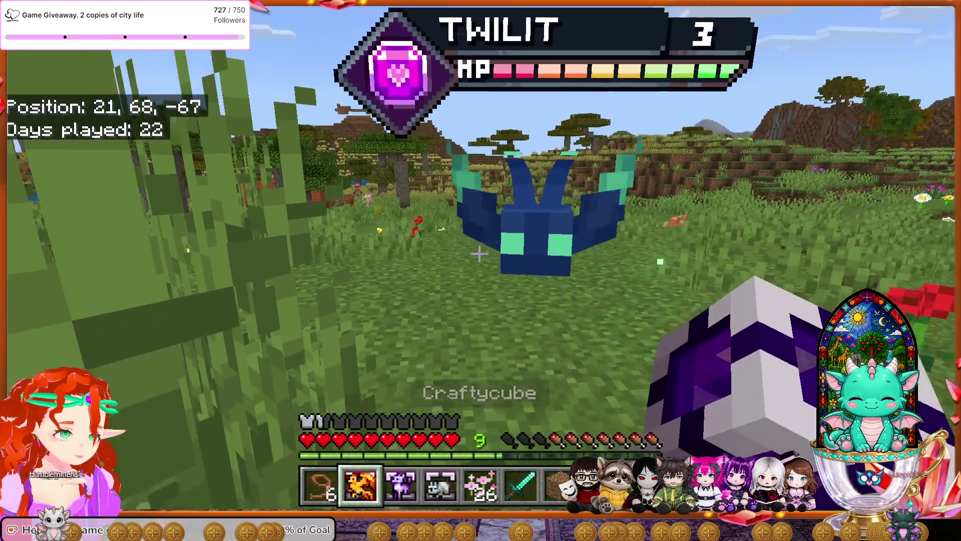
key(w)
right_click(479, 255)
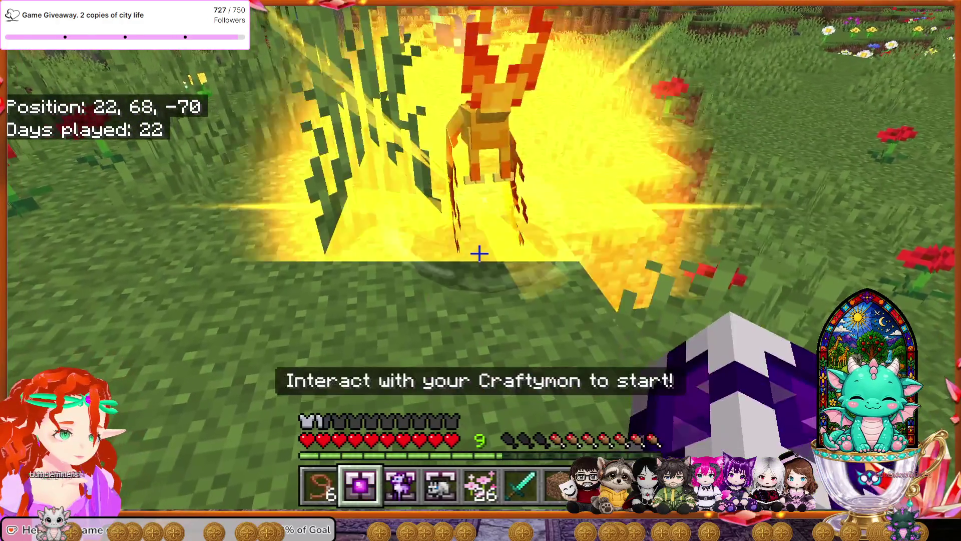
key(w)
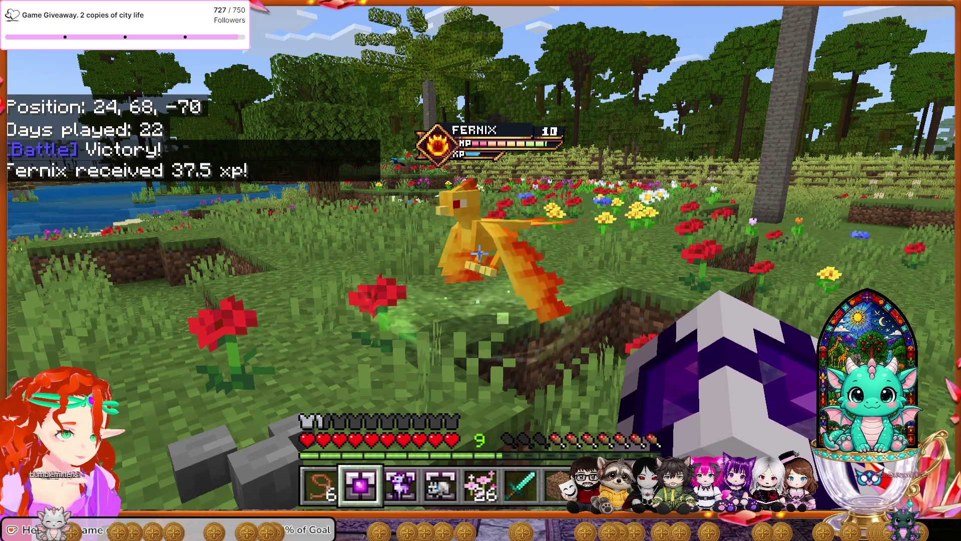
key(r)
key(w)
key(1)
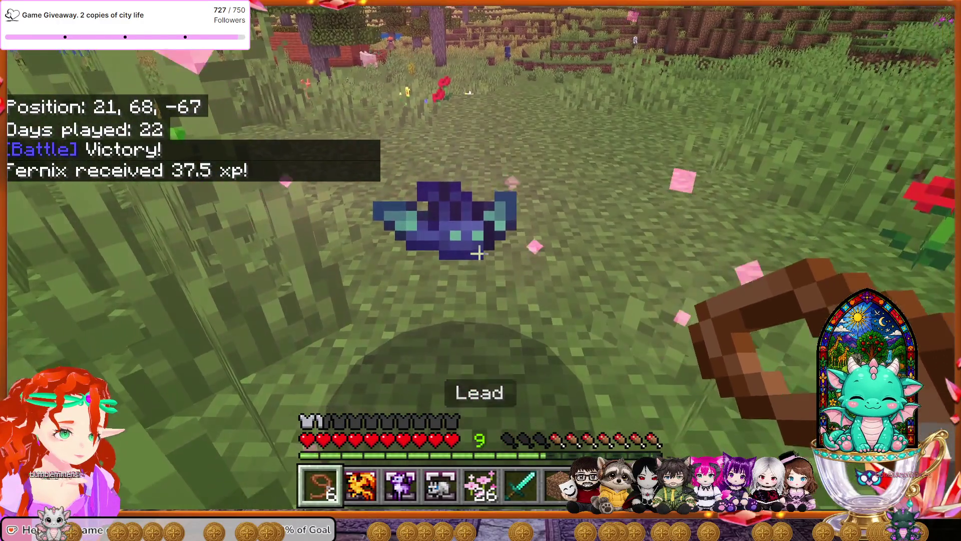
Catch the defeated level 3 Twilit in a Craftycube.
key(6)
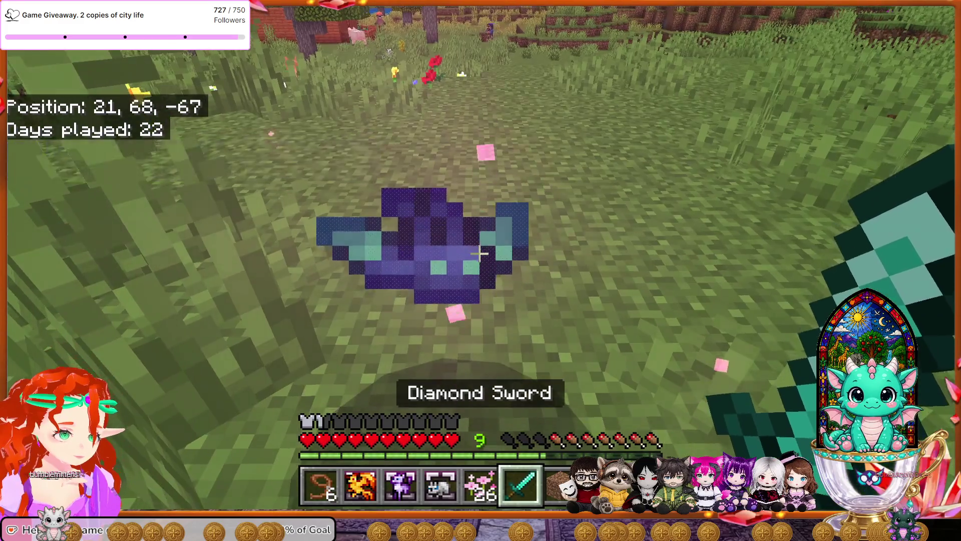
key(s)
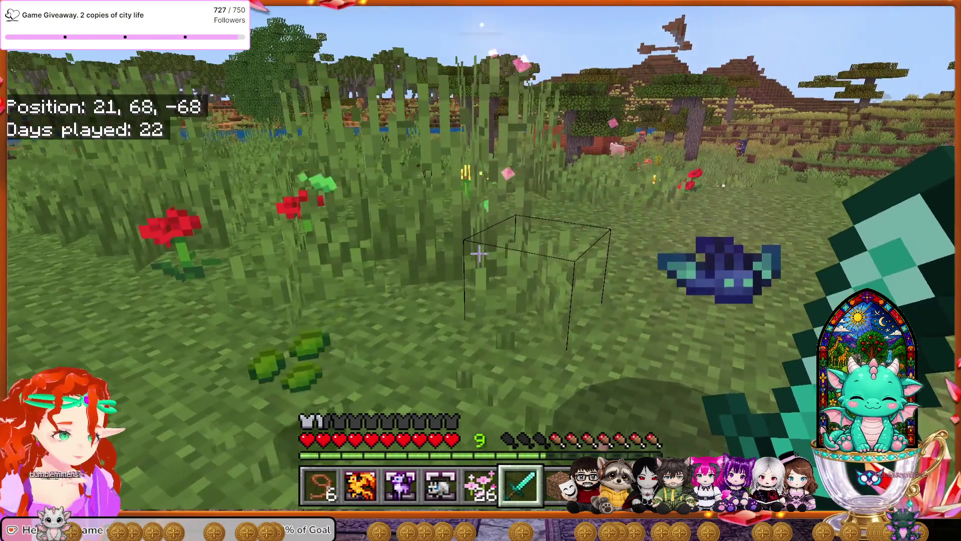
key(4)
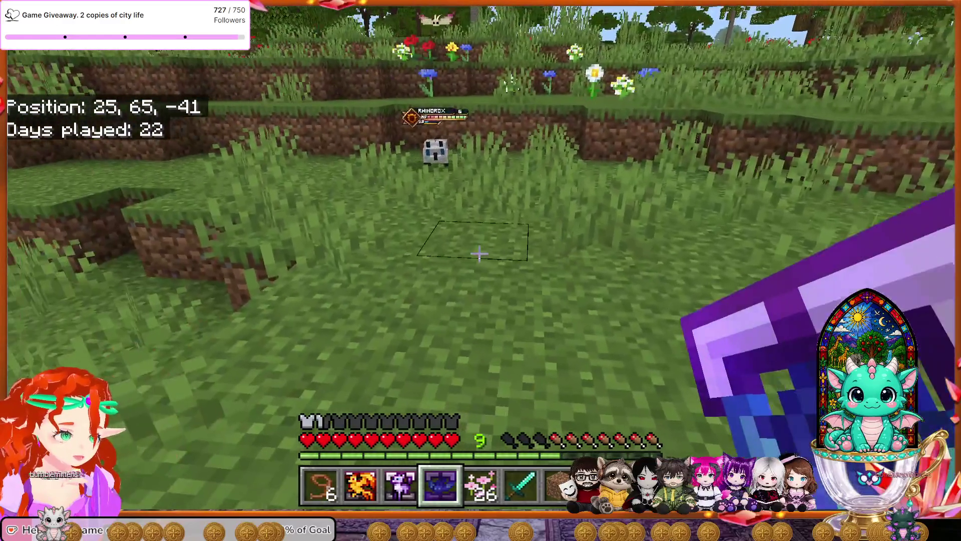
Carry the Twilit into the house and set its Craftycube on the healer from 1/17 HP.
key(w)
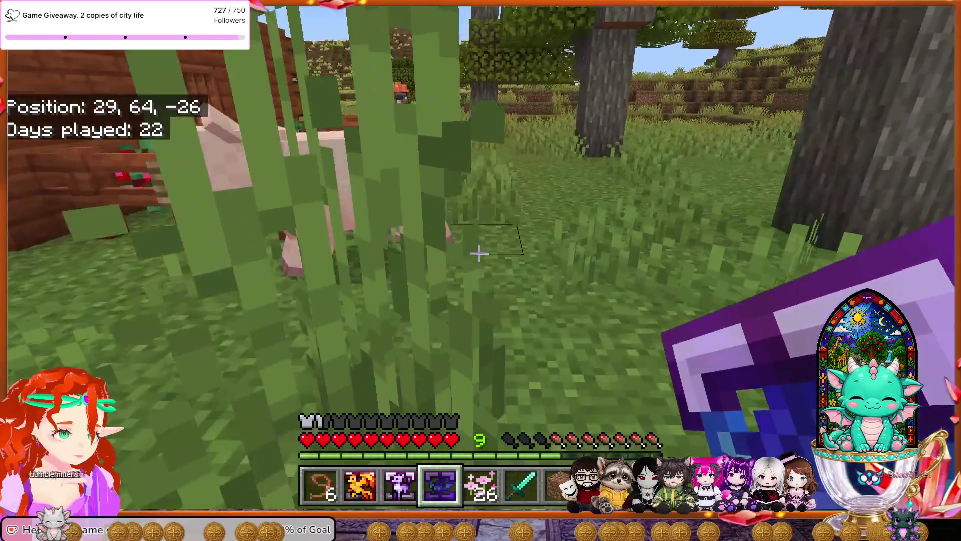
key(1)
key(w)
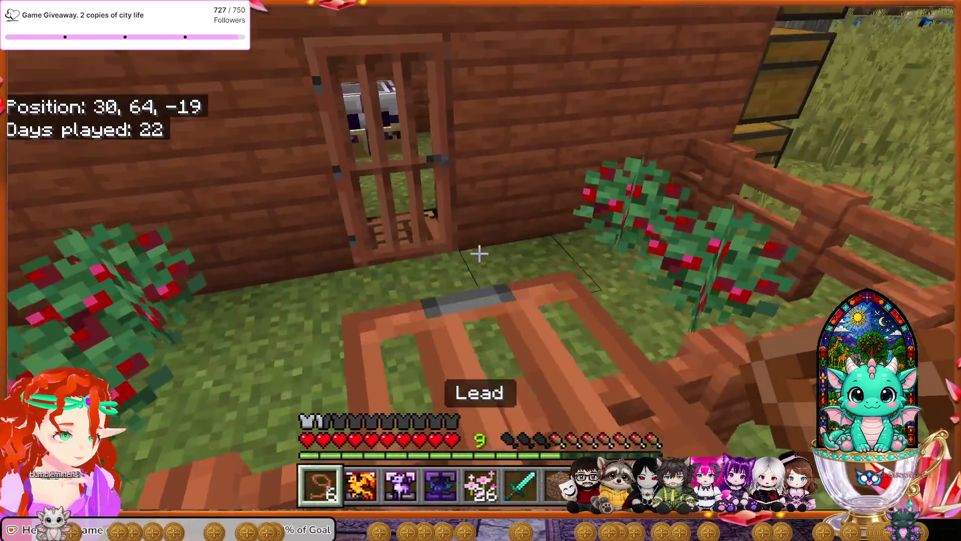
right_click(480, 254)
key(w)
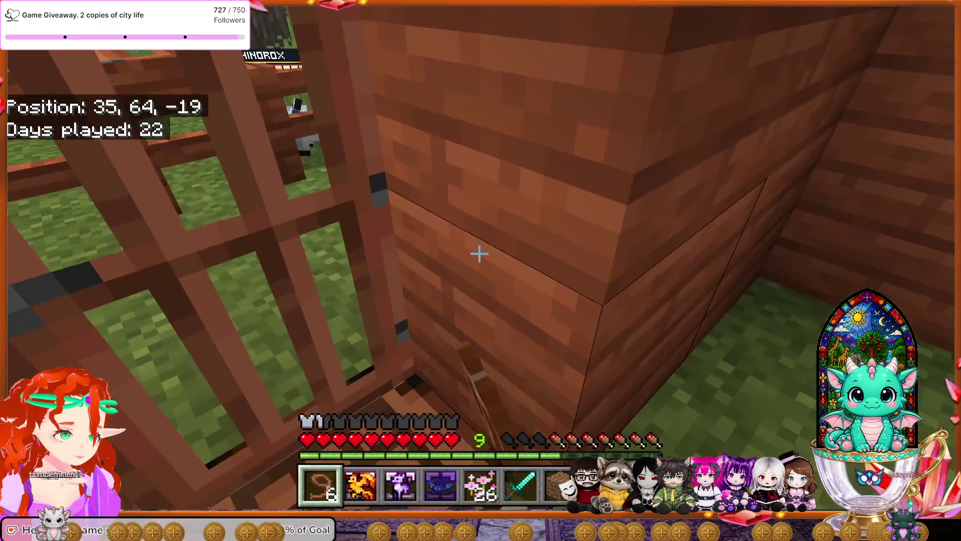
key(4)
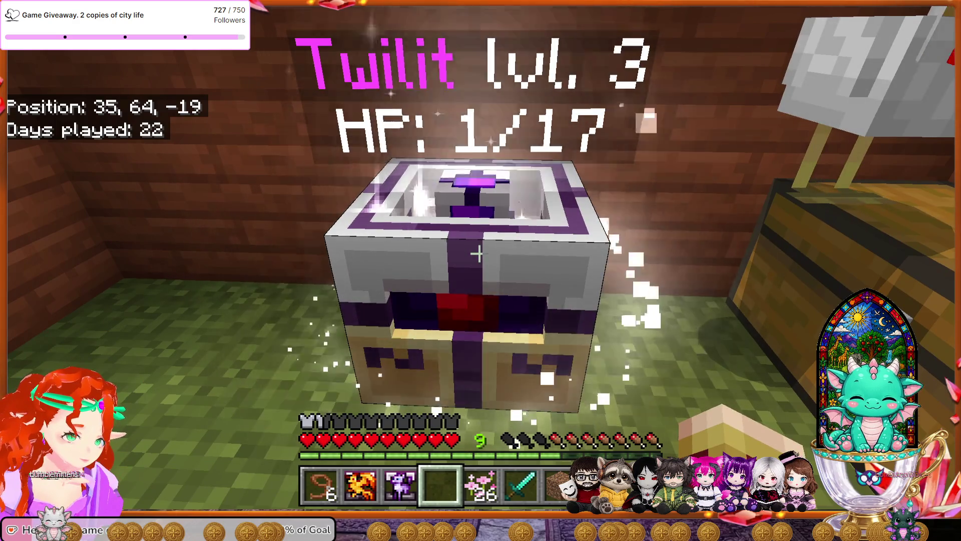
right_click(477, 254)
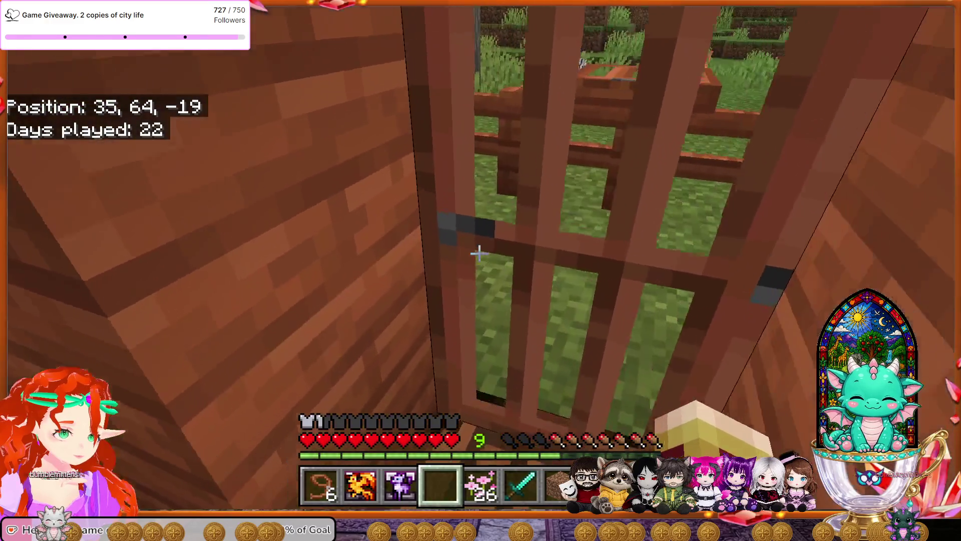
Pick sweet berries from the bush in the pen.
right_click(480, 253)
key(w)
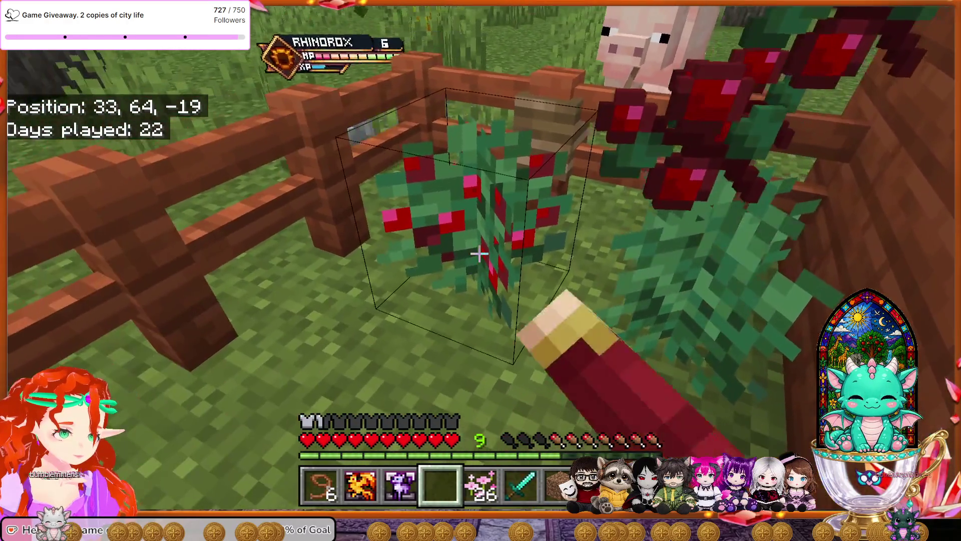
right_click(480, 254)
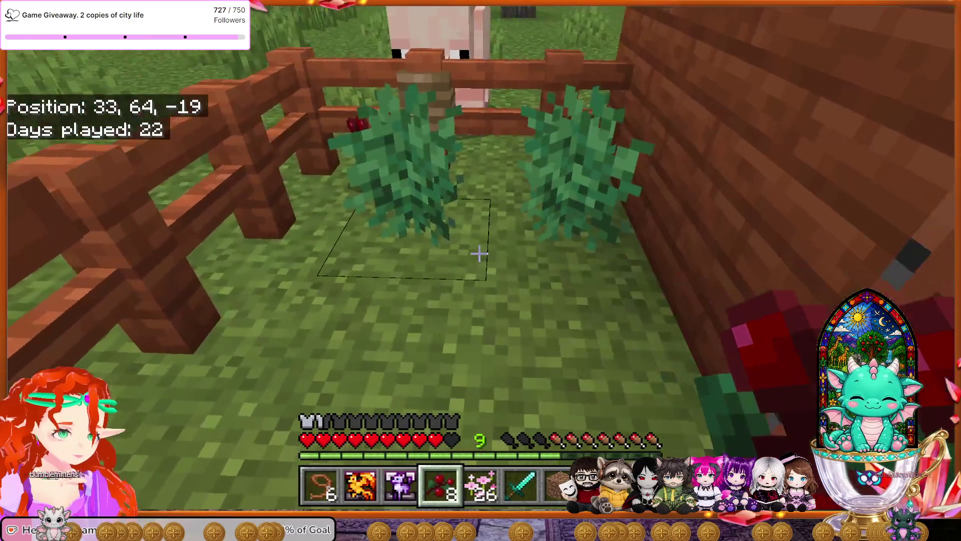
Walk over to the chest and break the Healing Station beside it to collect it.
key(s)
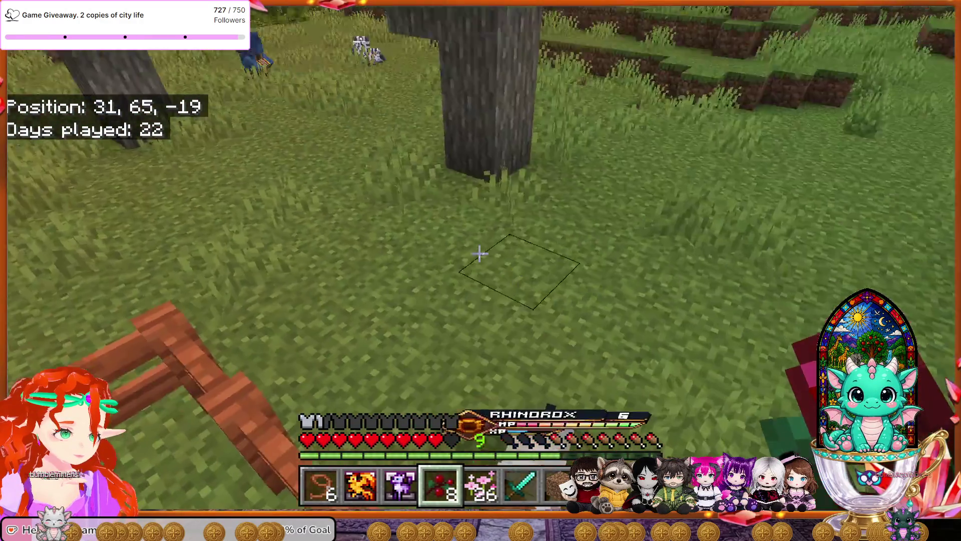
key(w)
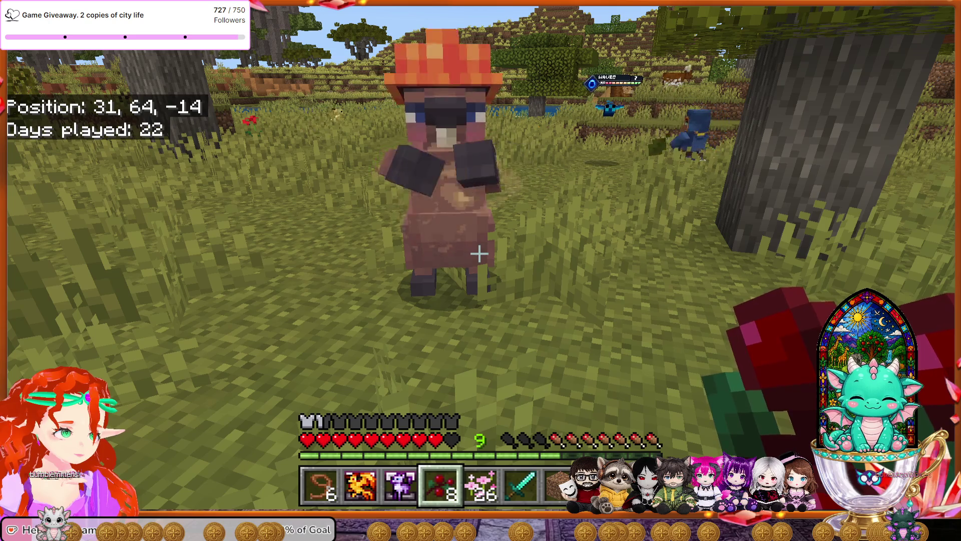
key(w)
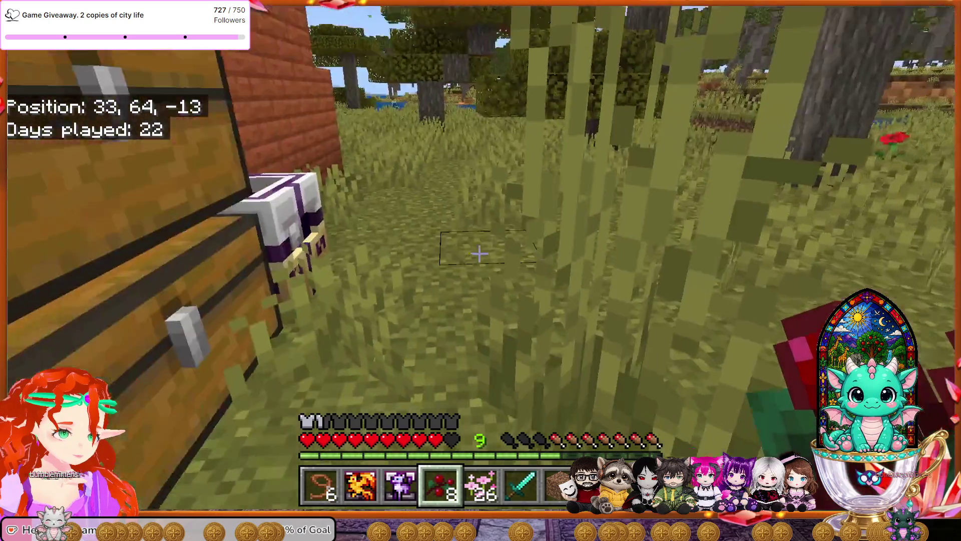
key(w)
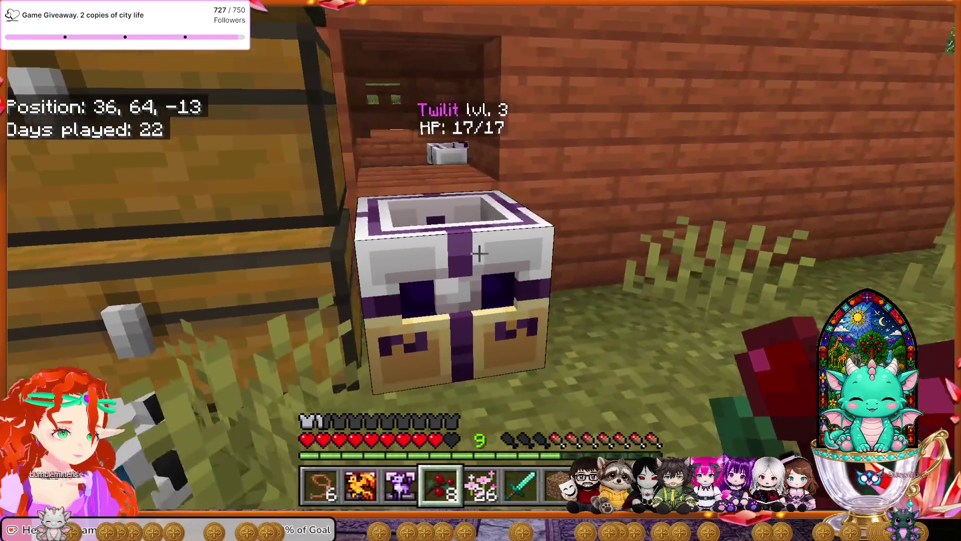
key(w)
click(479, 254)
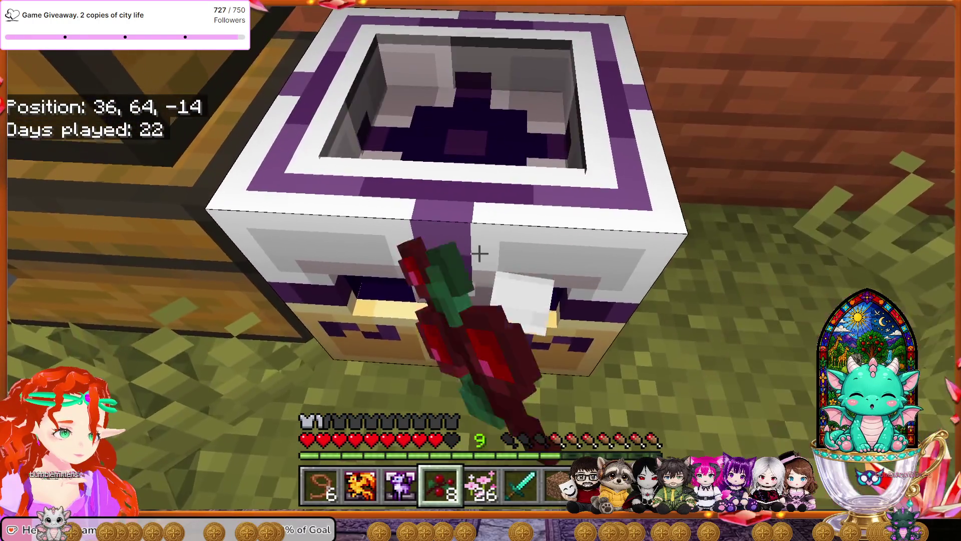
click(479, 254)
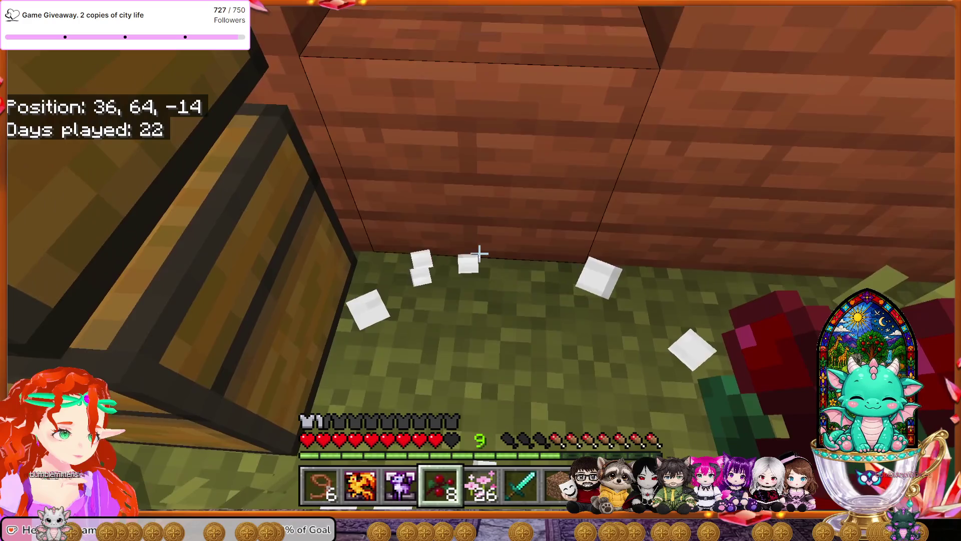
Move the Healing Station from the inventory into the hotbar.
key(e)
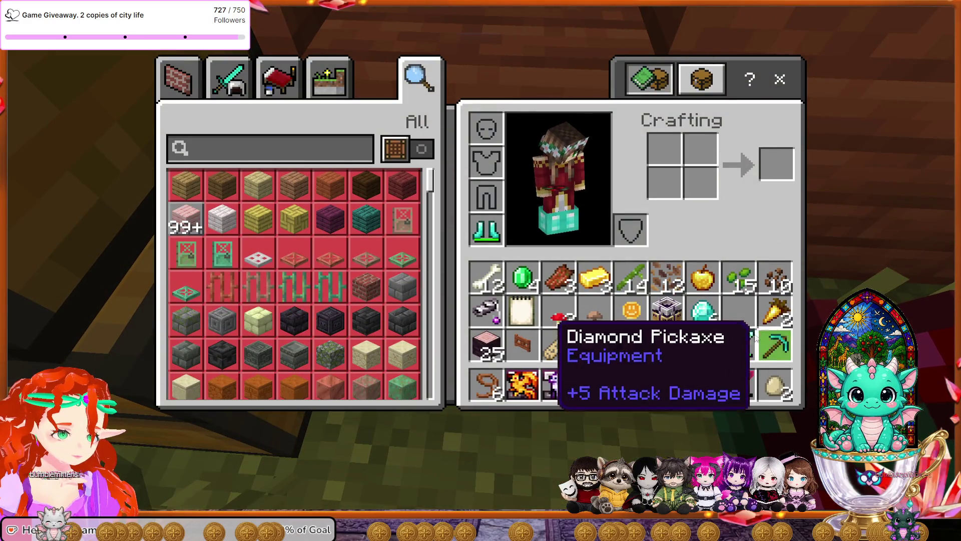
click(667, 310)
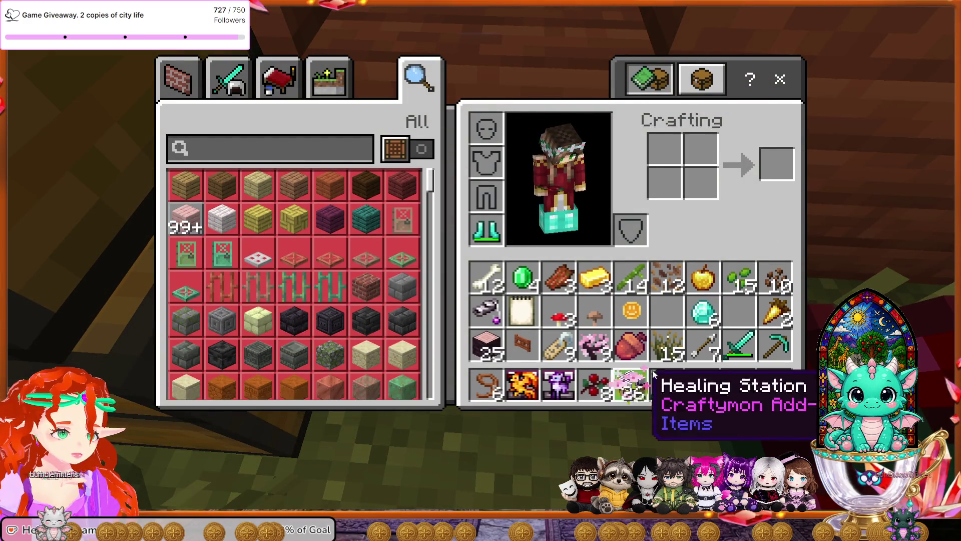
key(e)
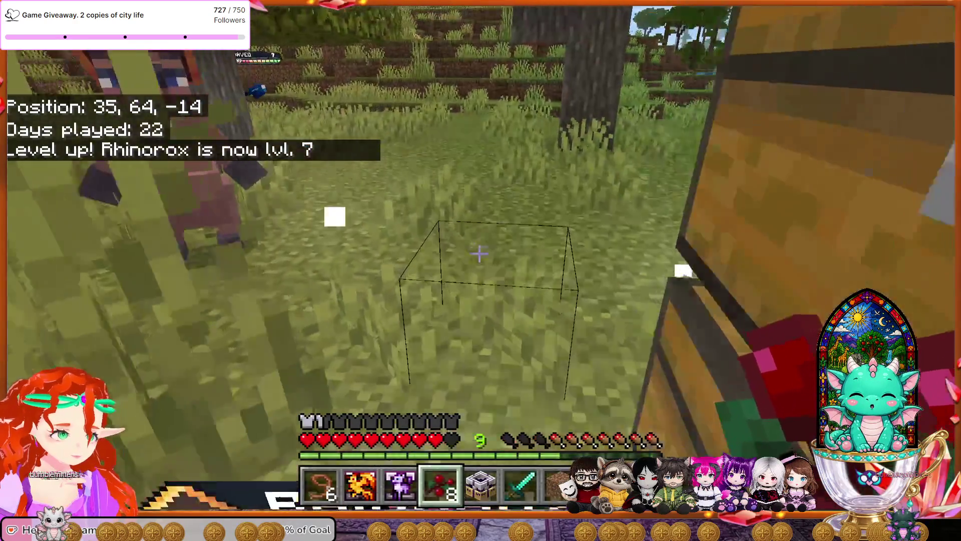
Place the Healing Station on the grass floor inside the wooden house.
key(w)
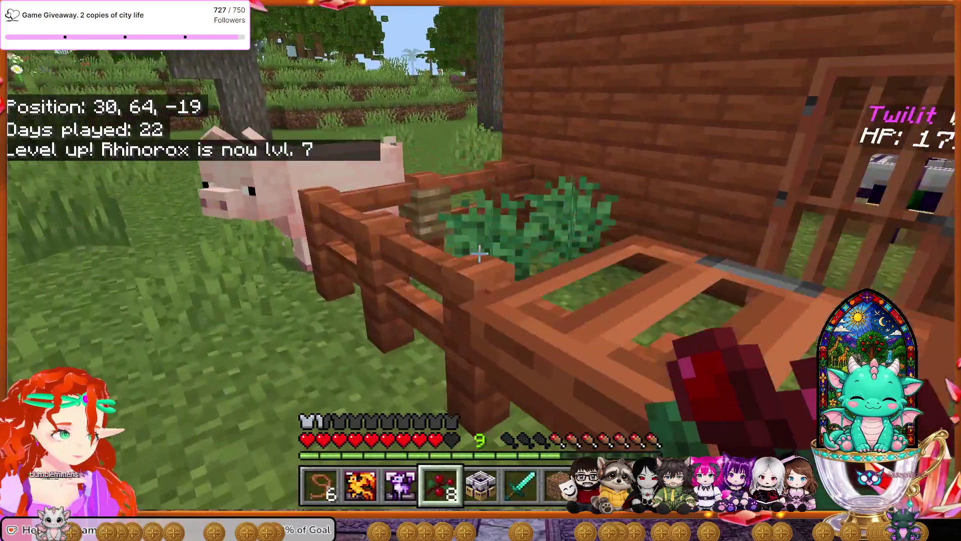
key(w)
key(space)
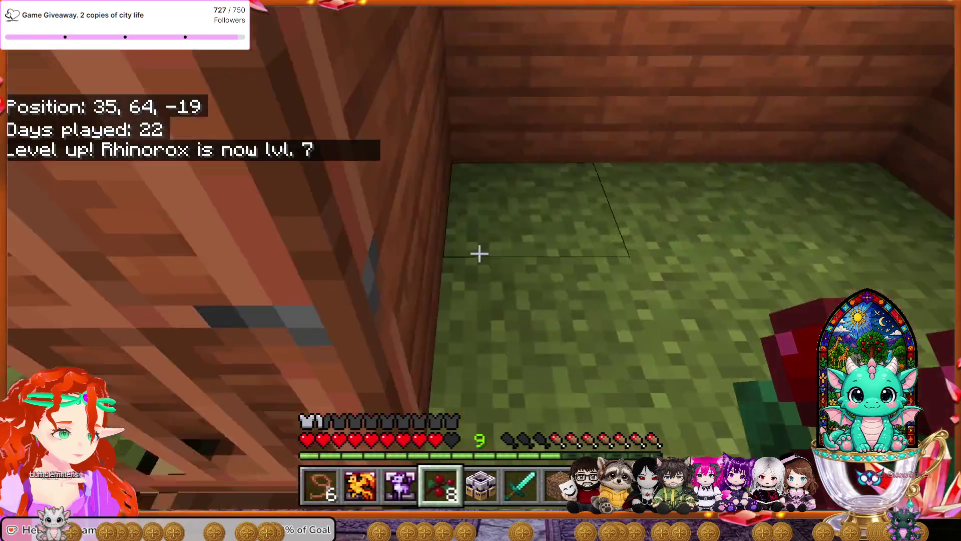
key(5)
right_click(480, 254)
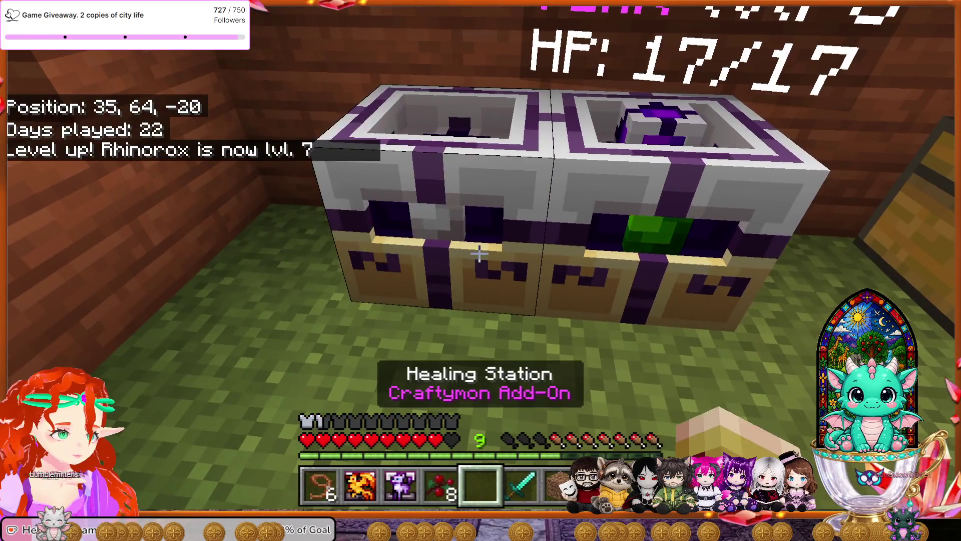
key(s)
key(w)
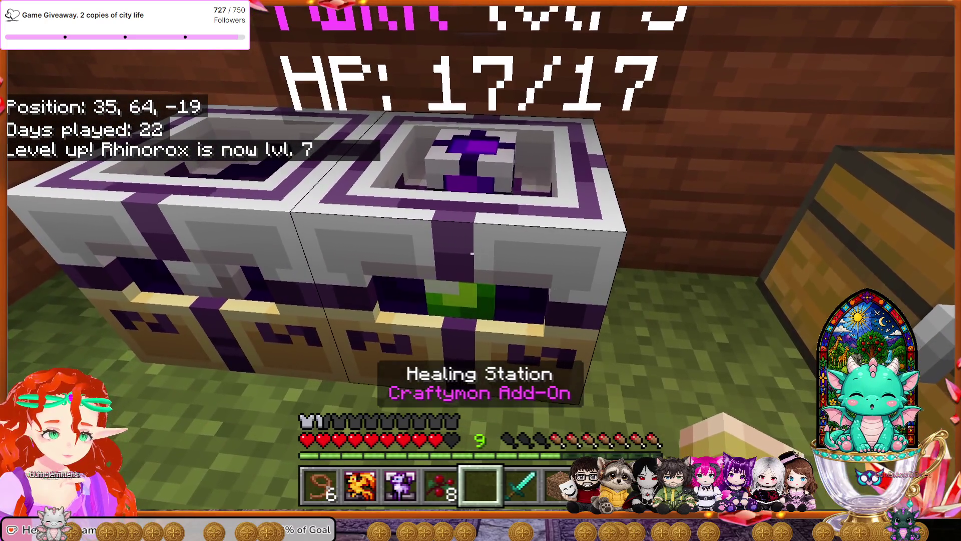
Put Fernix's Craftycube on the healing station and let it heal.
key(2)
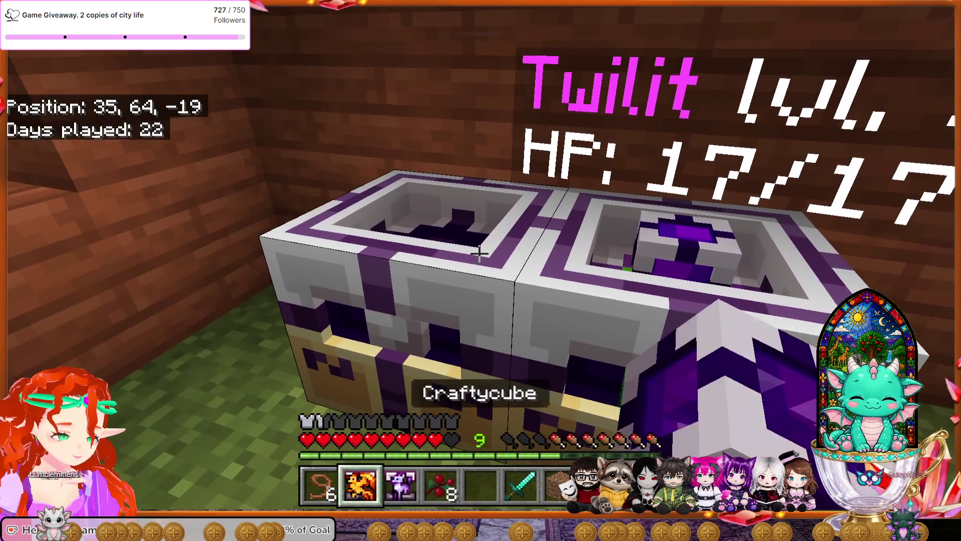
right_click(479, 254)
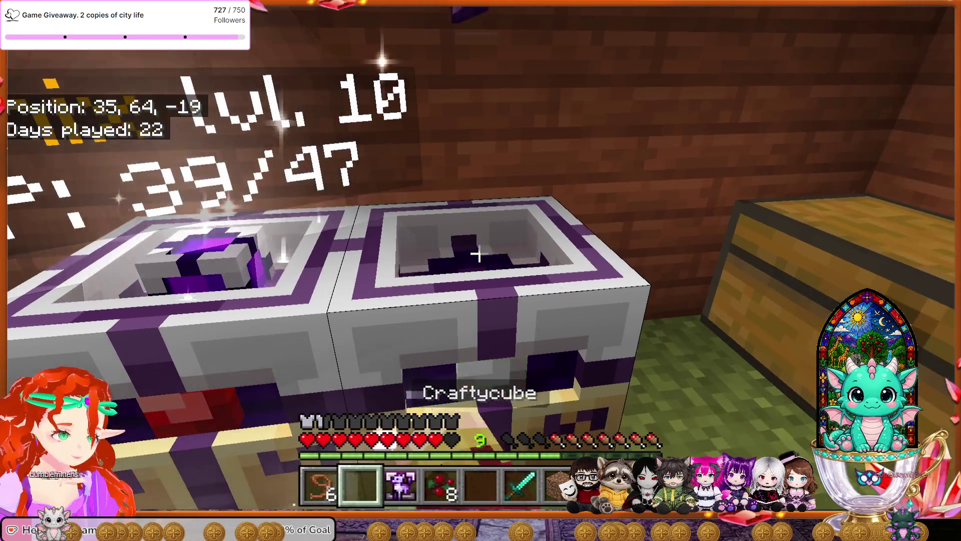
right_click(480, 254)
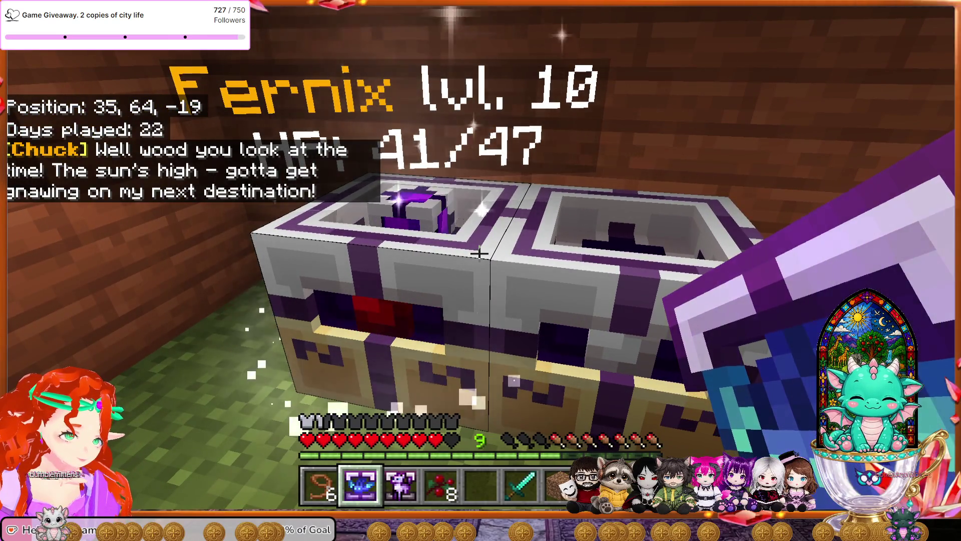
key(w)
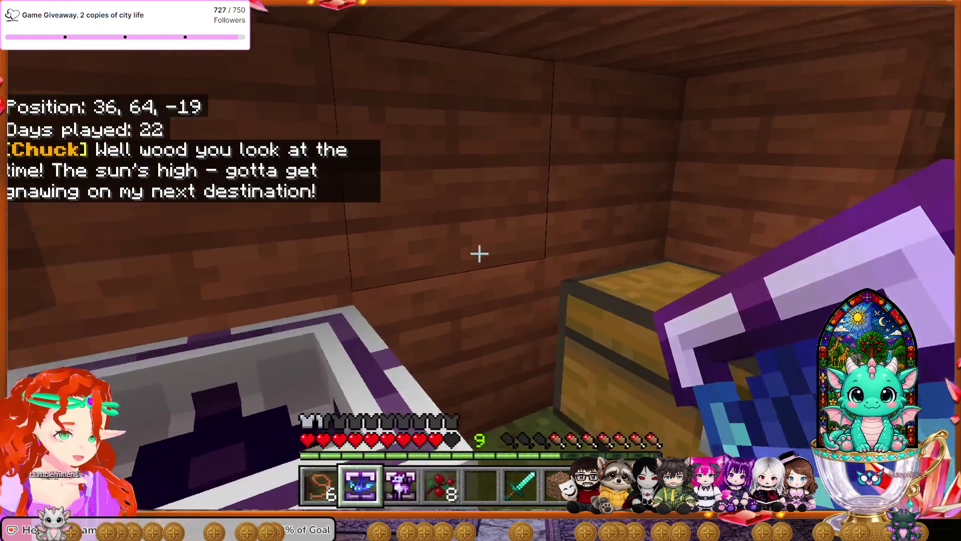
key(w)
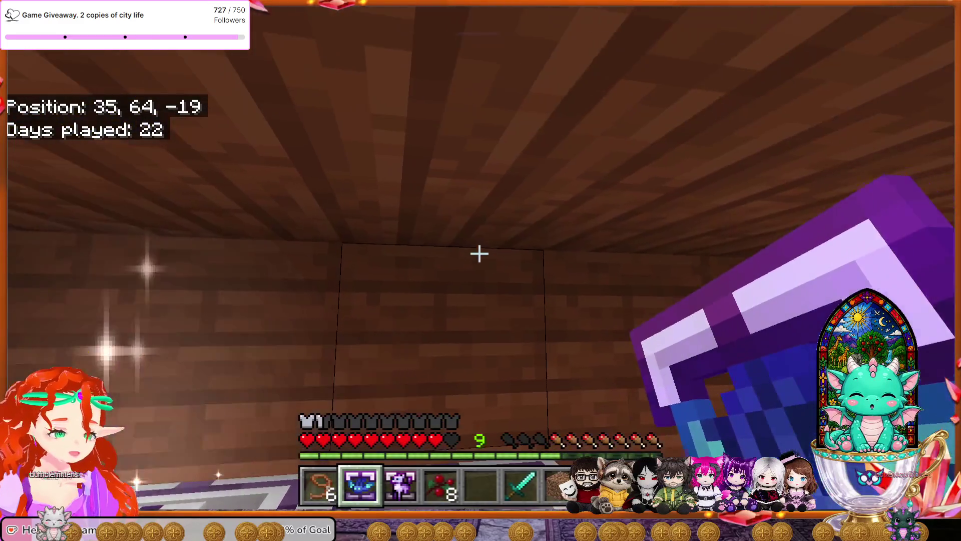
key(Escape)
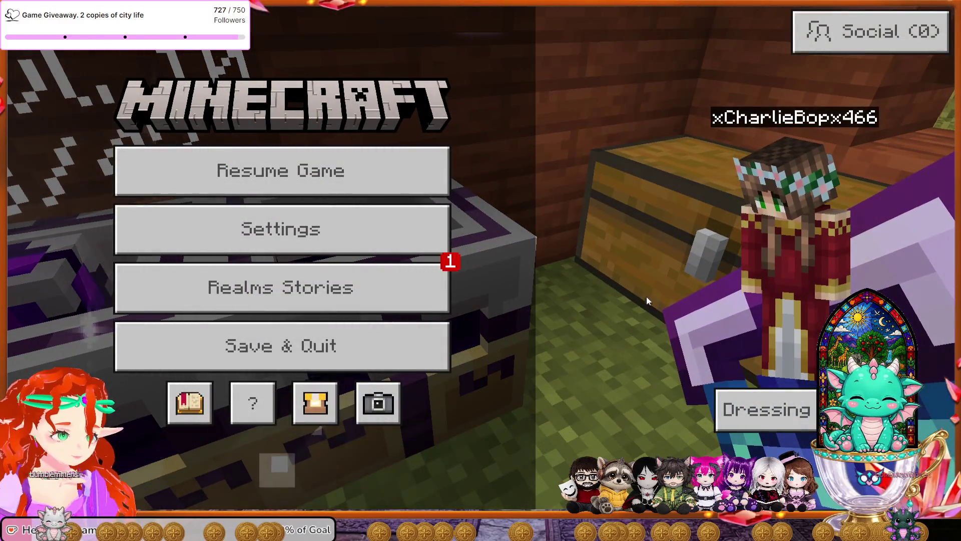
key(Escape)
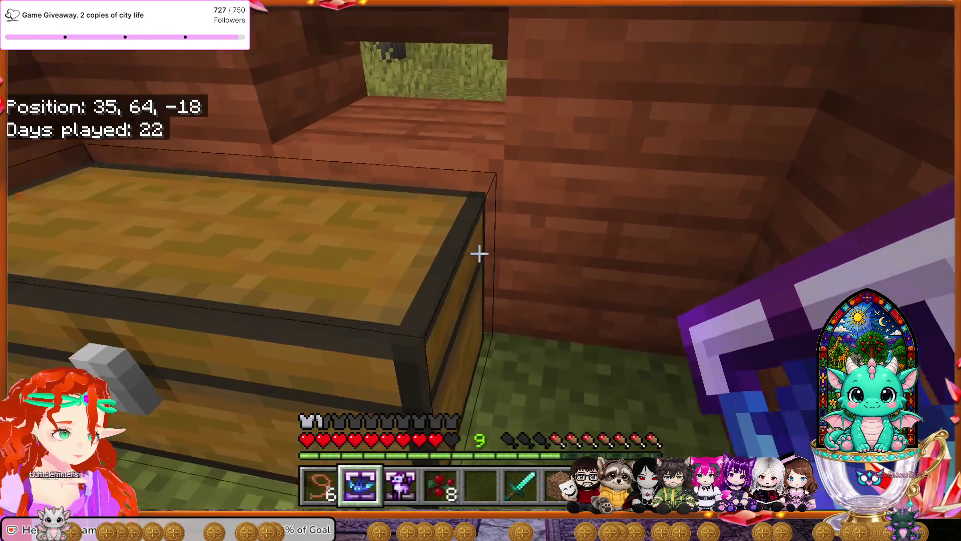
Take Fernix back from the station at full 47/47 HP.
key(w)
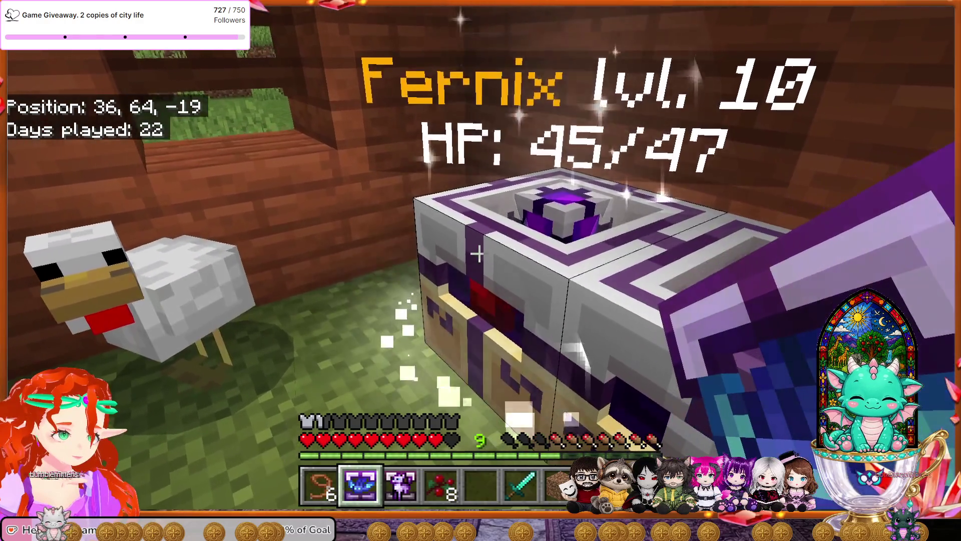
key(5)
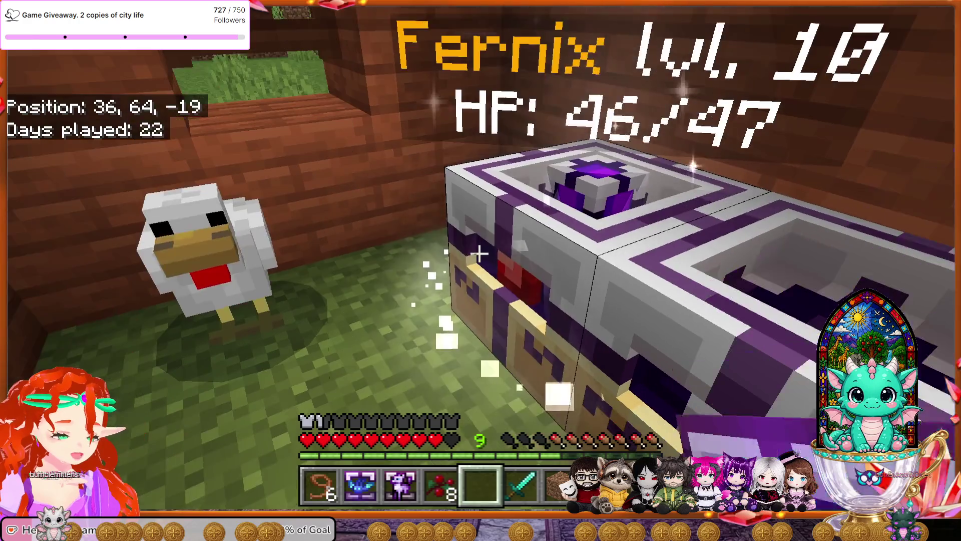
key(w)
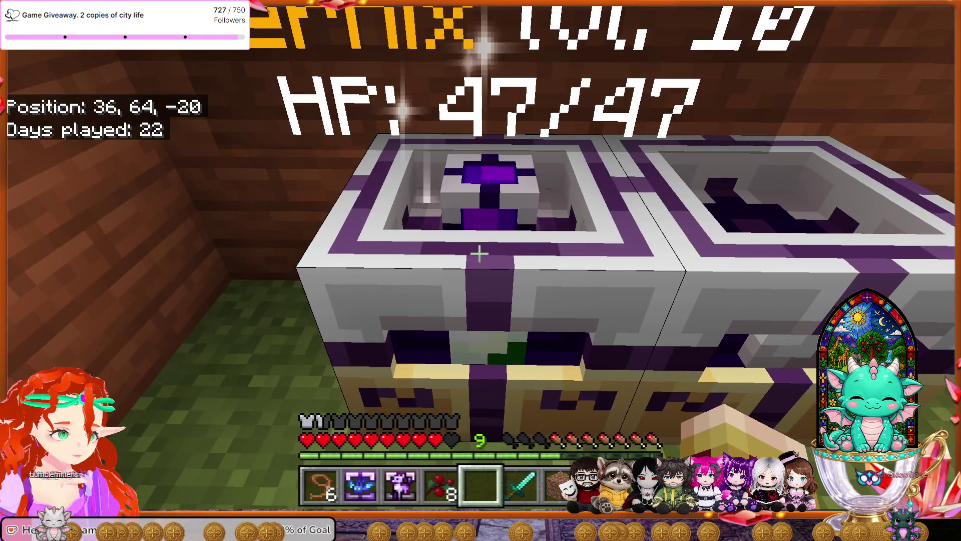
right_click(479, 254)
key(s)
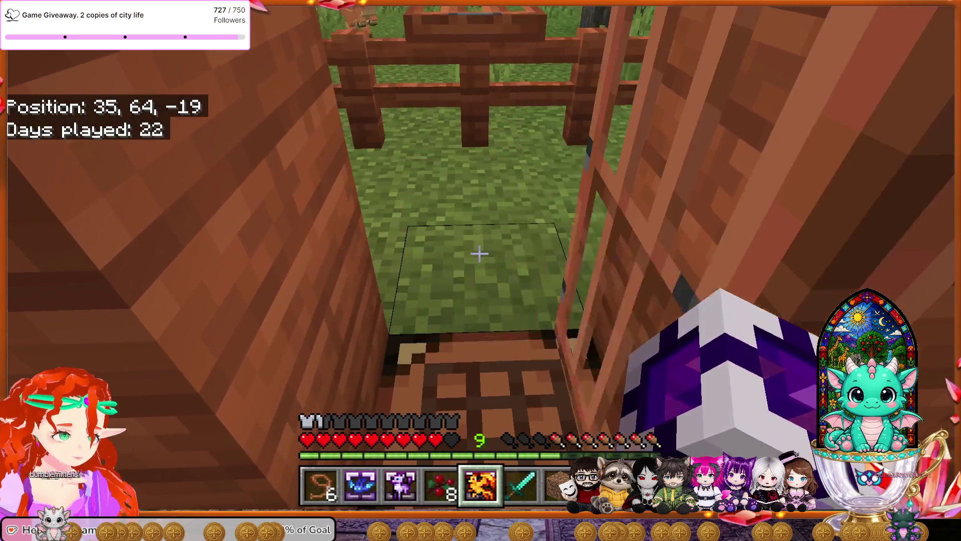
Walk out into the field and challenge the wild Waved, accepting the battle.
key(w)
key(w)
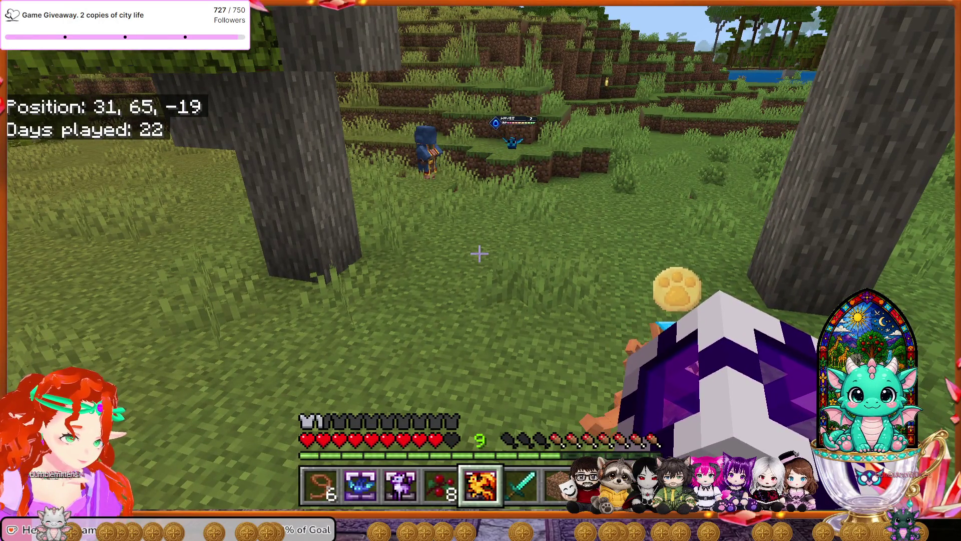
key(2)
key(w)
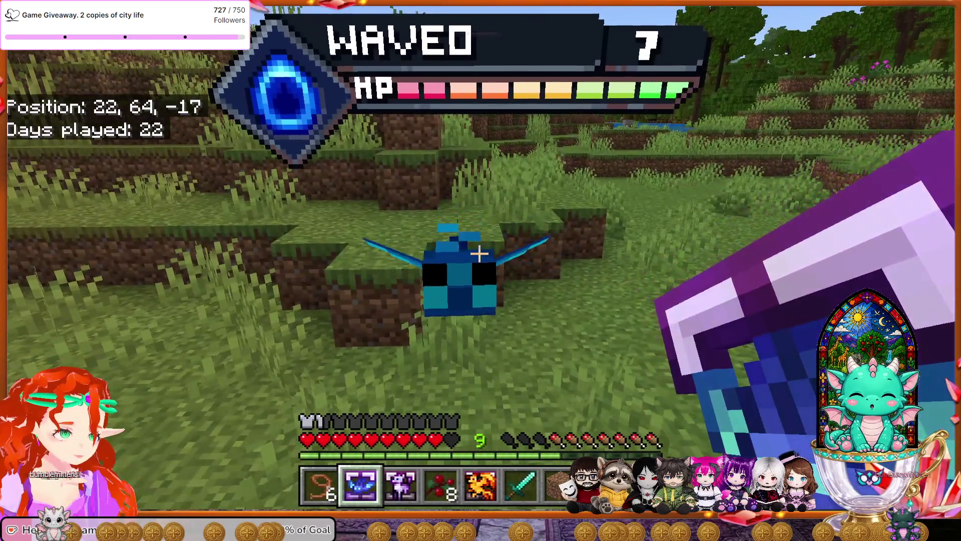
right_click(479, 254)
click(634, 166)
key(w)
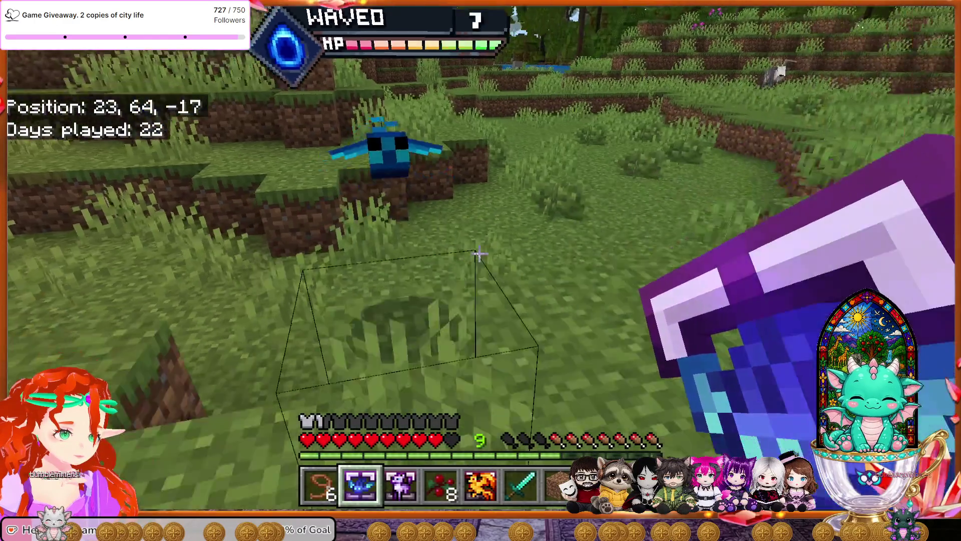
Swap the Craftymon out for Rhinorox and win, earning Twilit 187.5 xp and level 4.
right_click(480, 254)
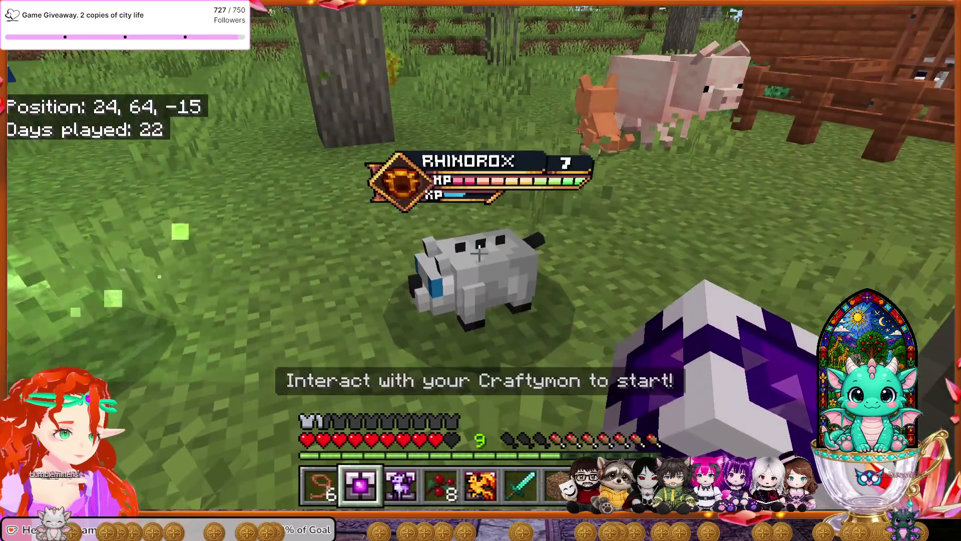
right_click(480, 254)
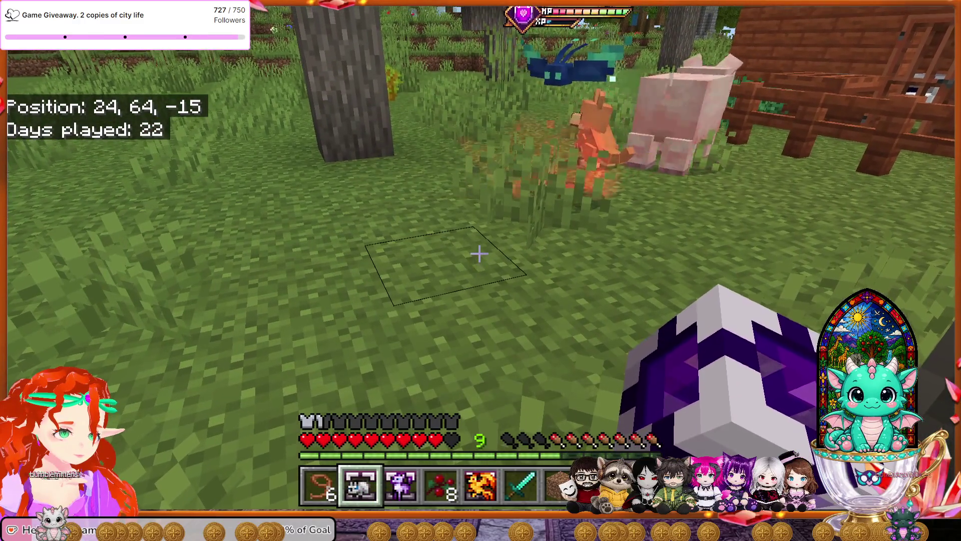
right_click(480, 254)
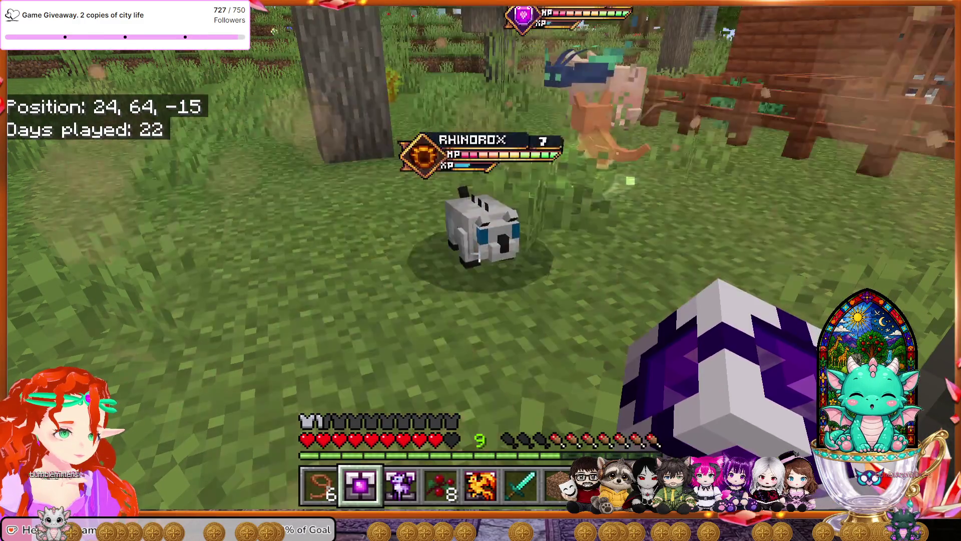
key(w)
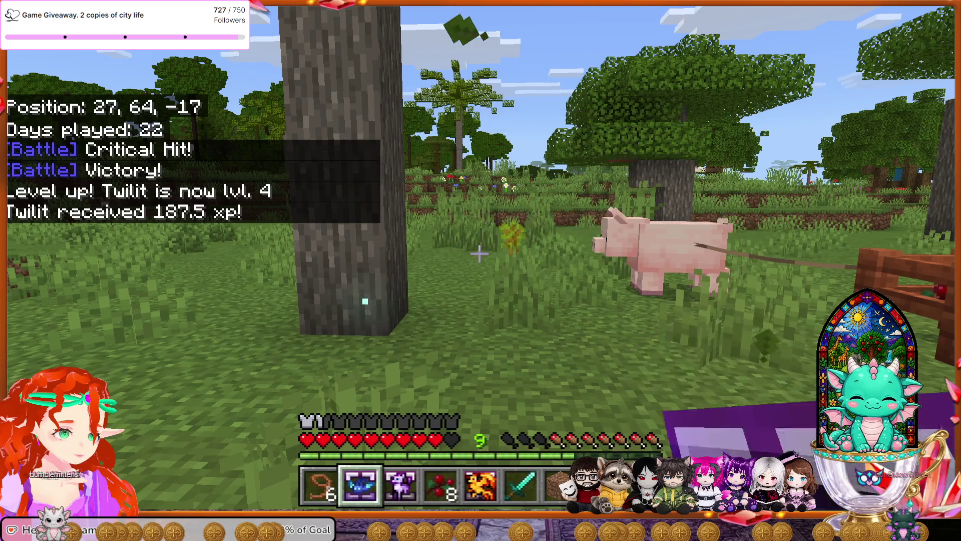
Fight the wild Waveo with Rhinorox to level 8, then send out Twilit to reach level 5.
right_click(480, 254)
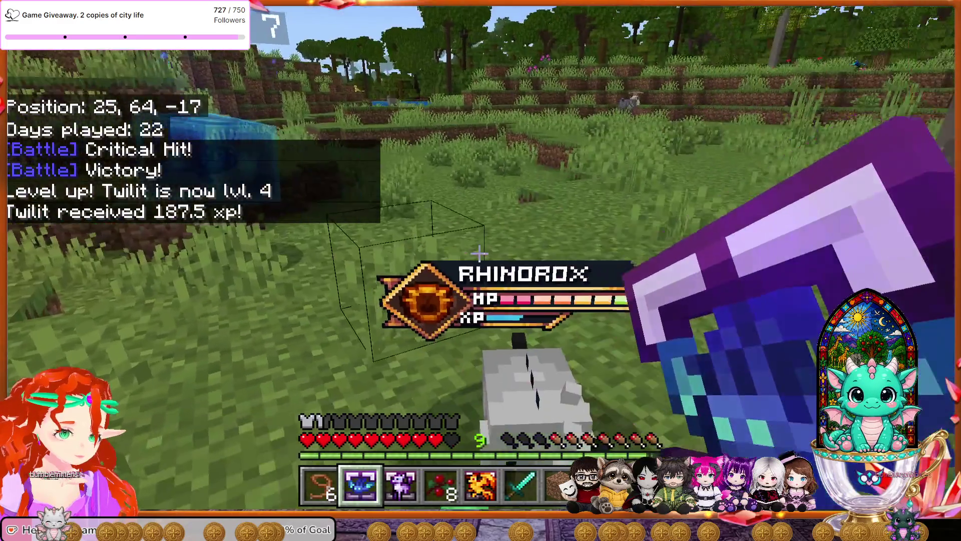
key(w)
click(480, 254)
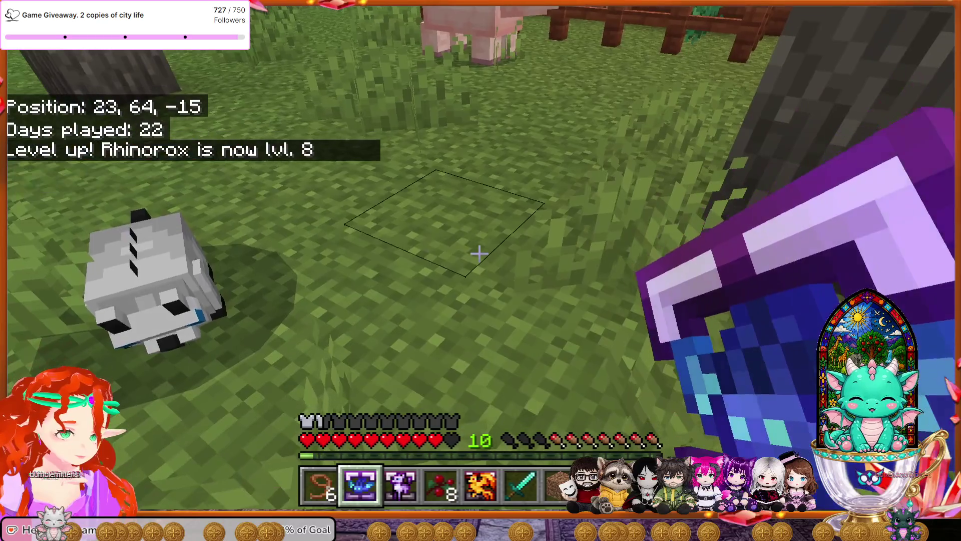
right_click(479, 254)
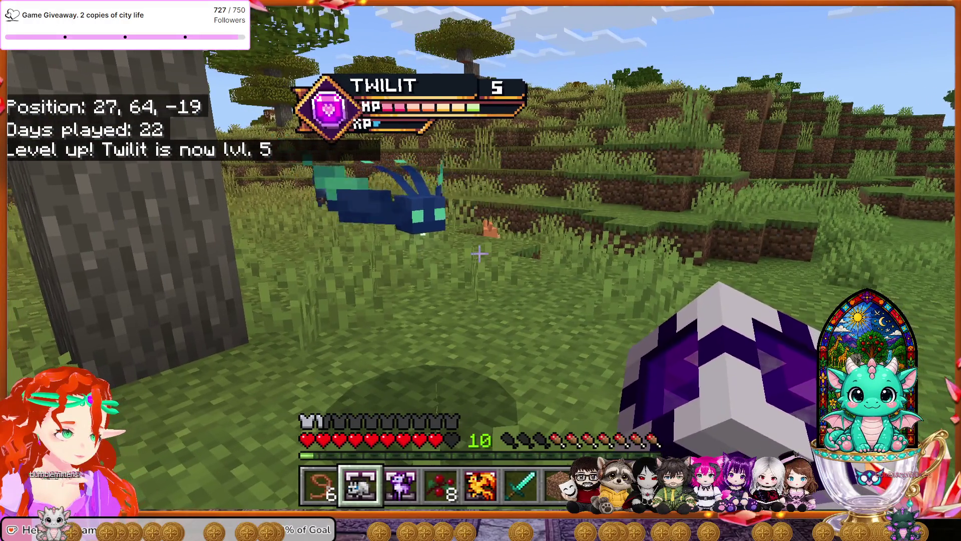
key(w)
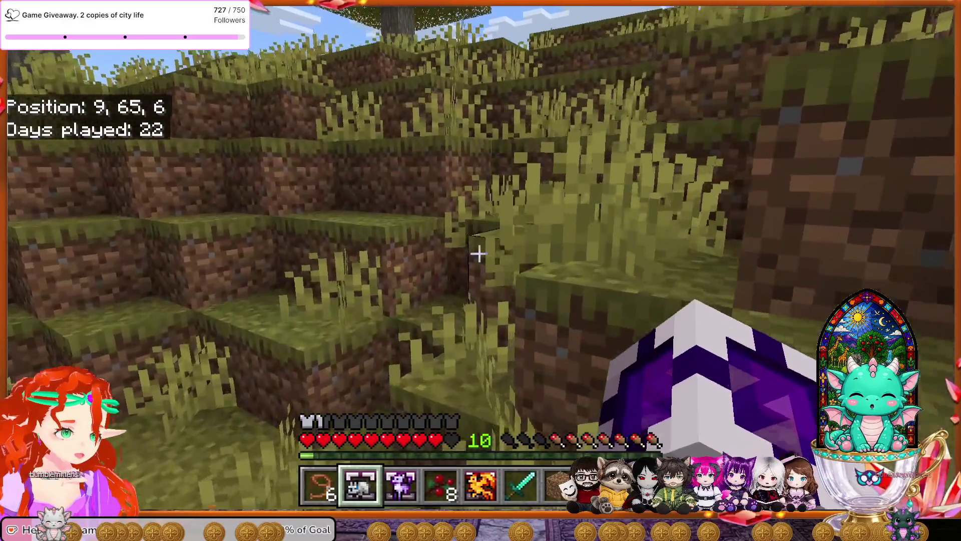
Walk down to the river and put a lead on the cow.
key(w)
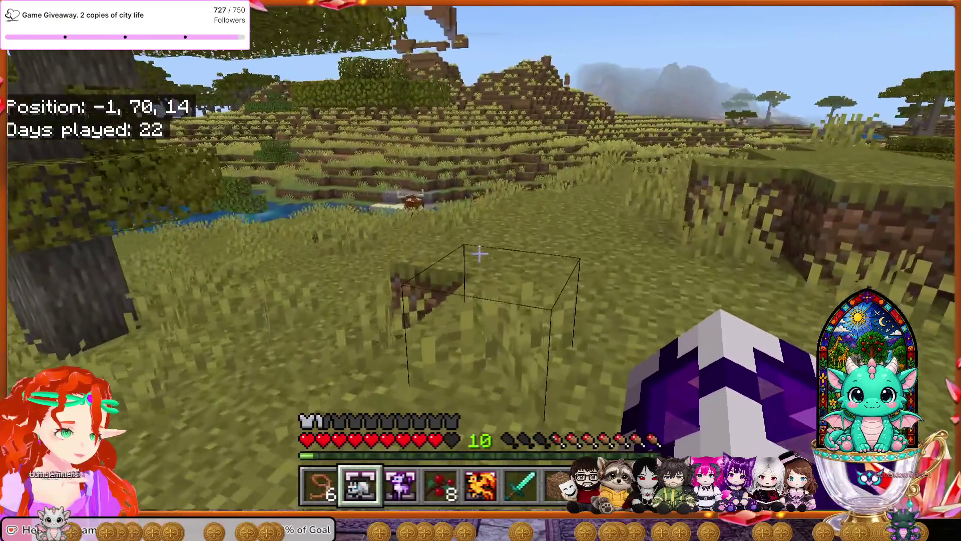
key(w)
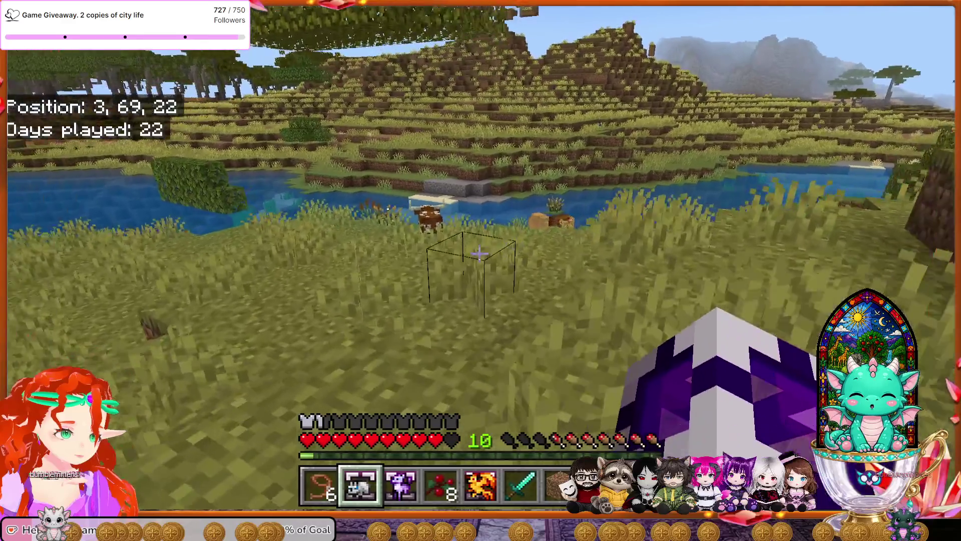
key(w)
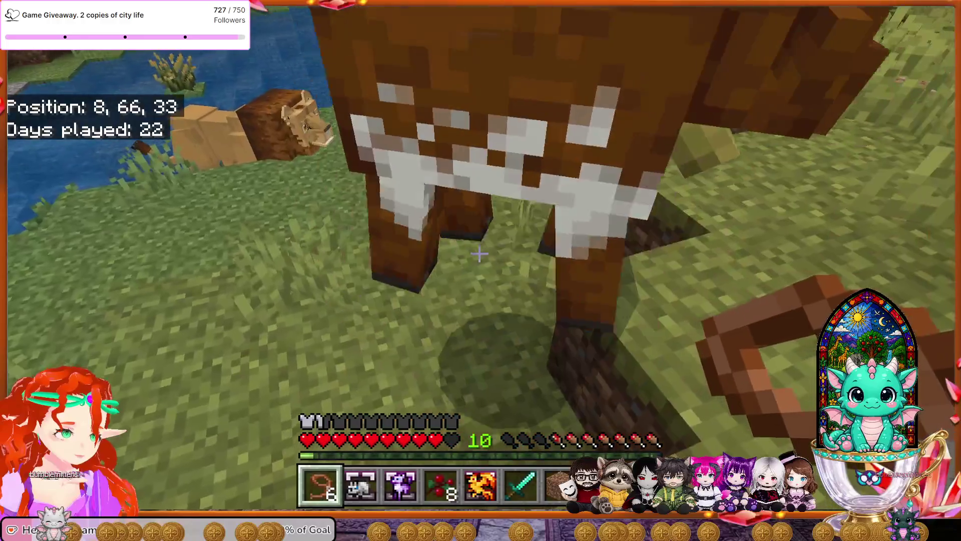
right_click(479, 254)
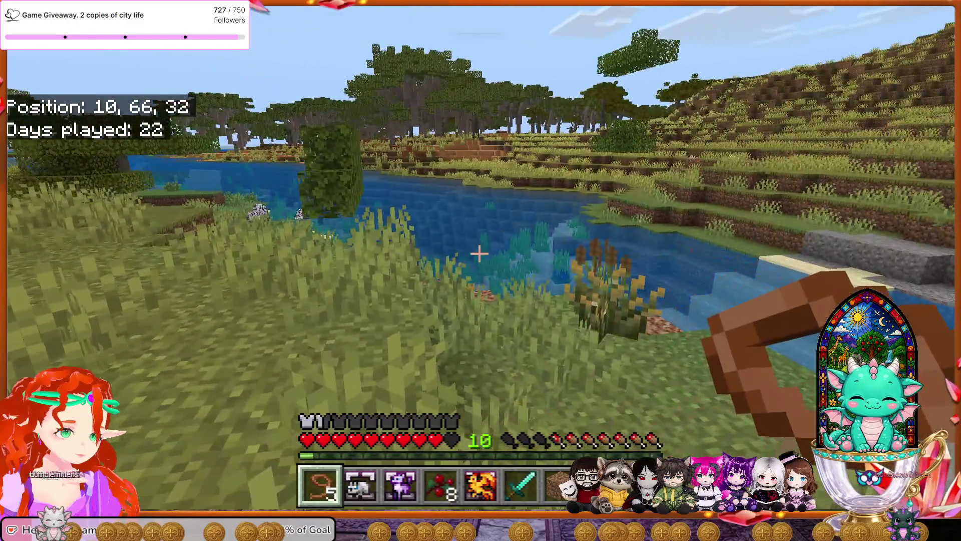
Lead the cow across the savanna back to the pen by the house at 29, 64, -4.
key(w)
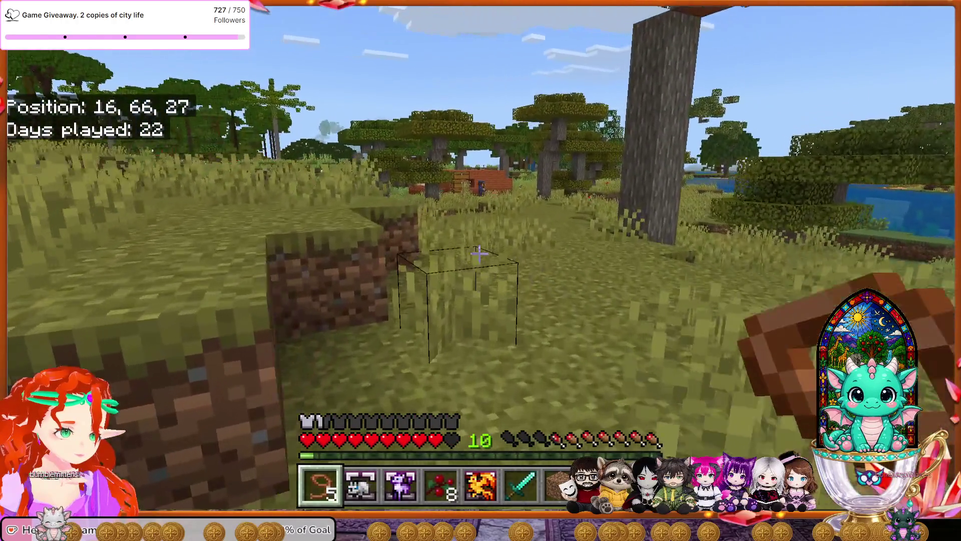
key(w)
key(w)
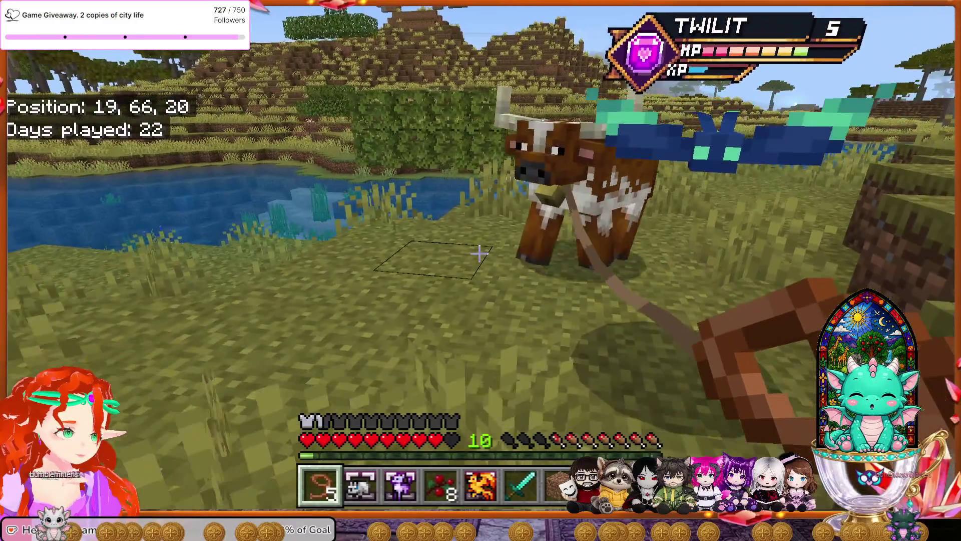
key(w)
key(w)
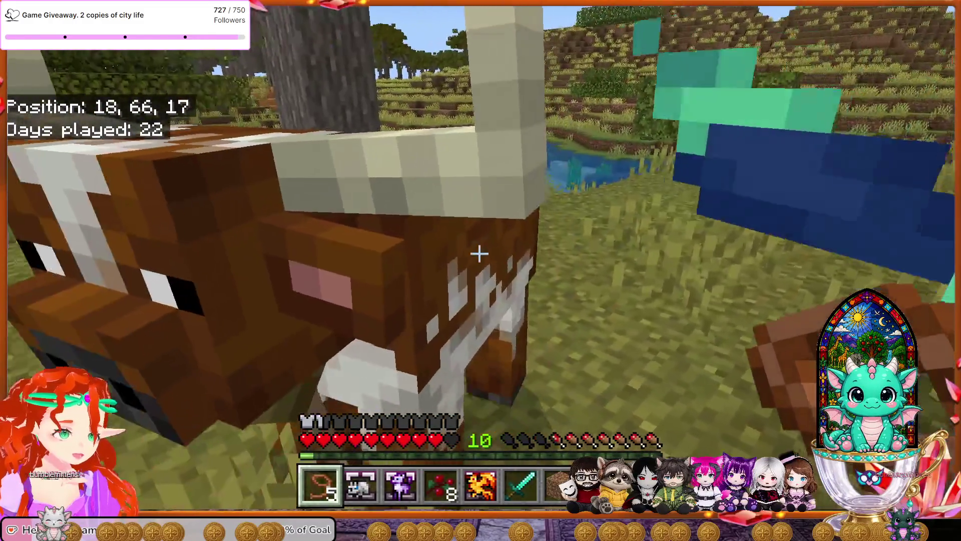
key(w)
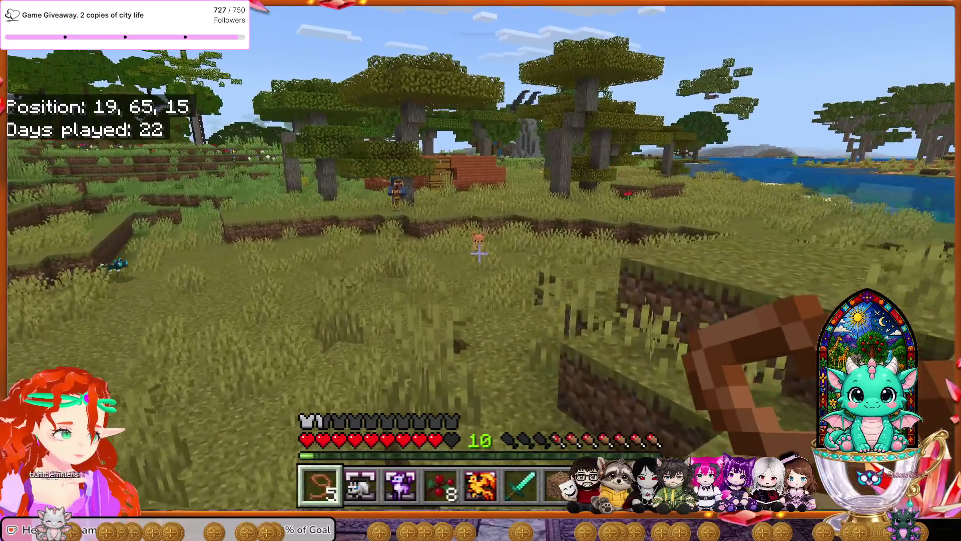
key(w)
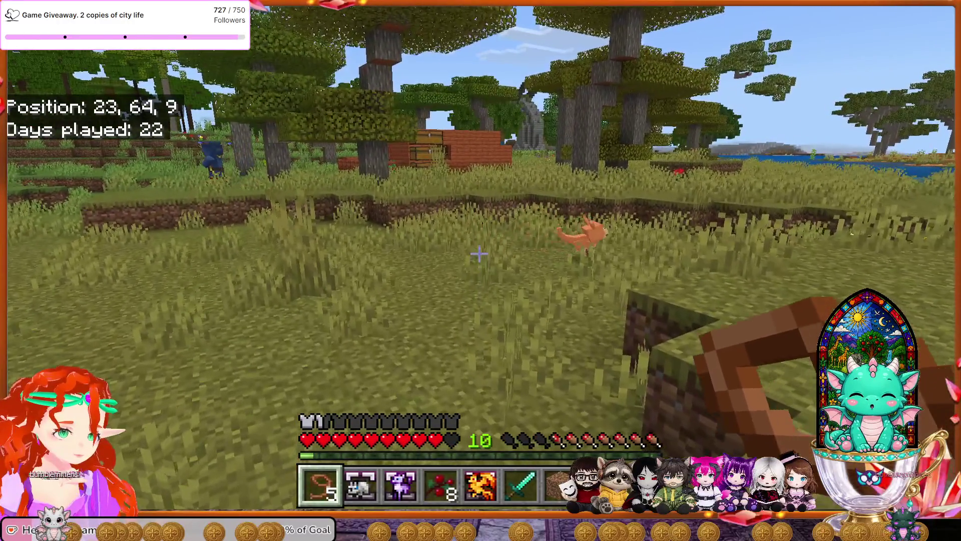
key(w)
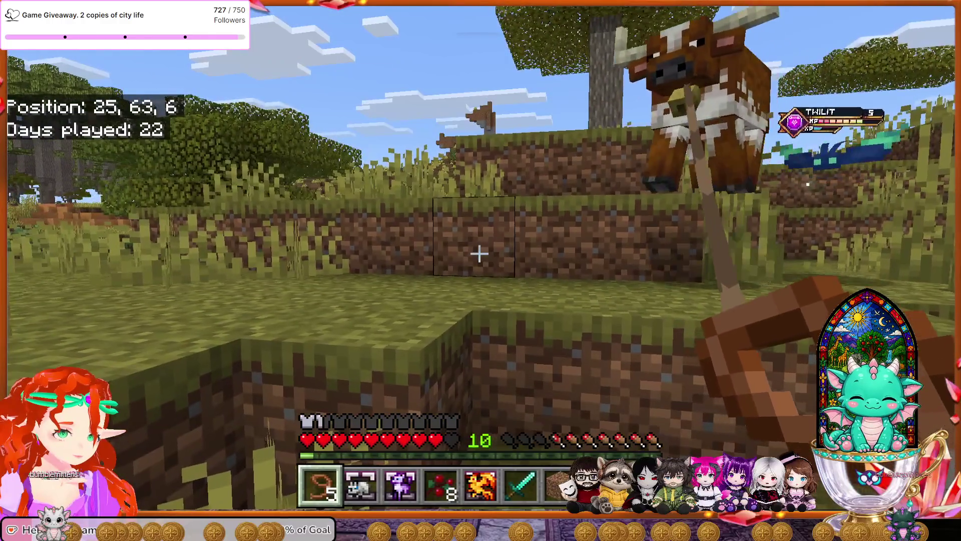
key(w)
key(w)
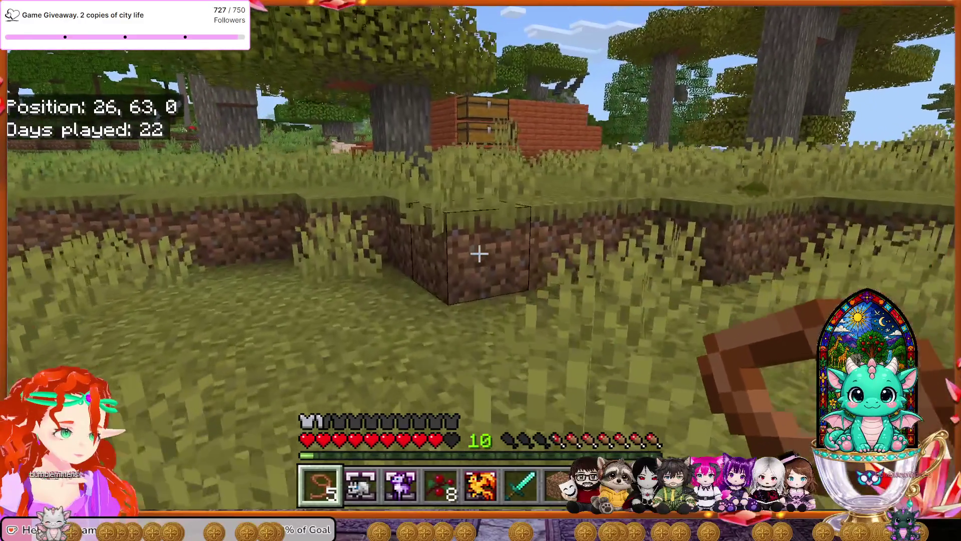
key(w)
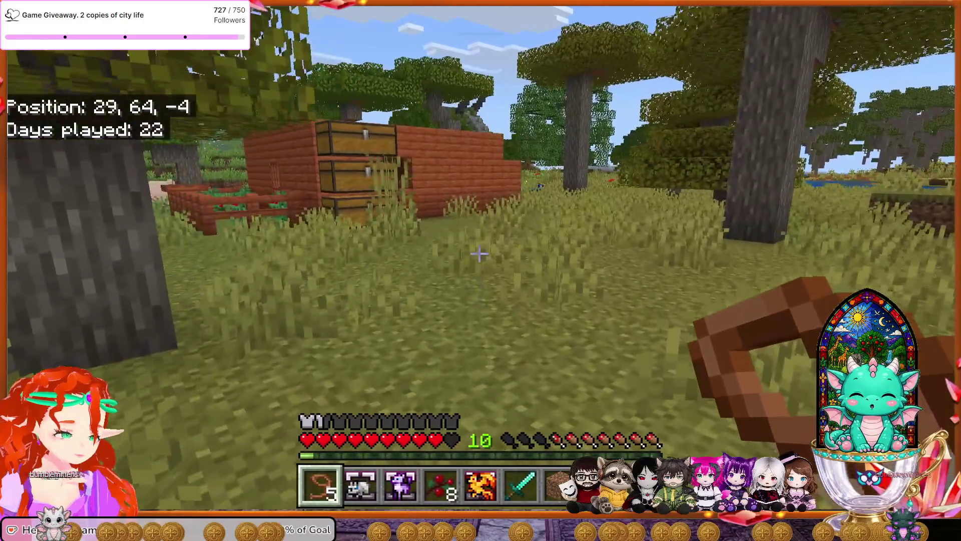
key(w)
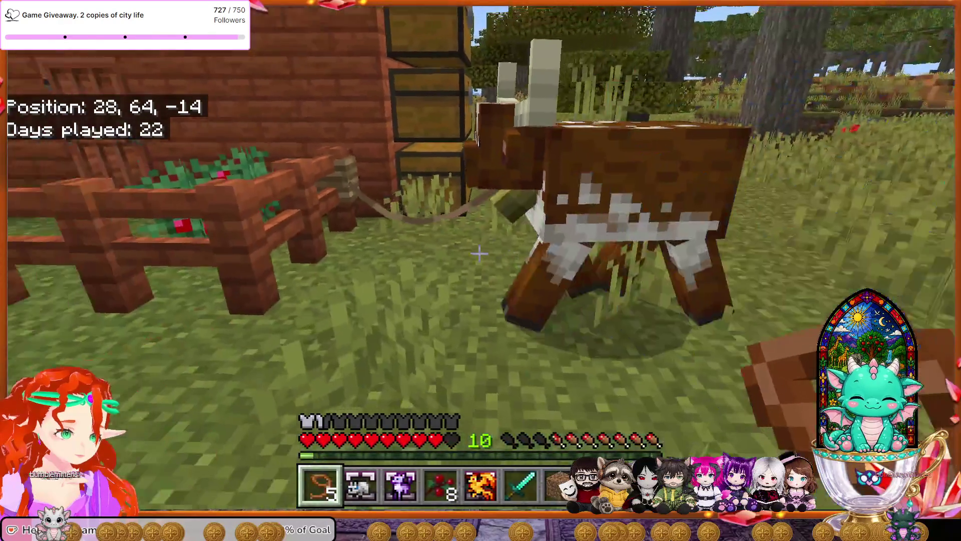
Harvest the berry bushes in the pen, bringing Sweet Berries to 13.
key(4)
key(w)
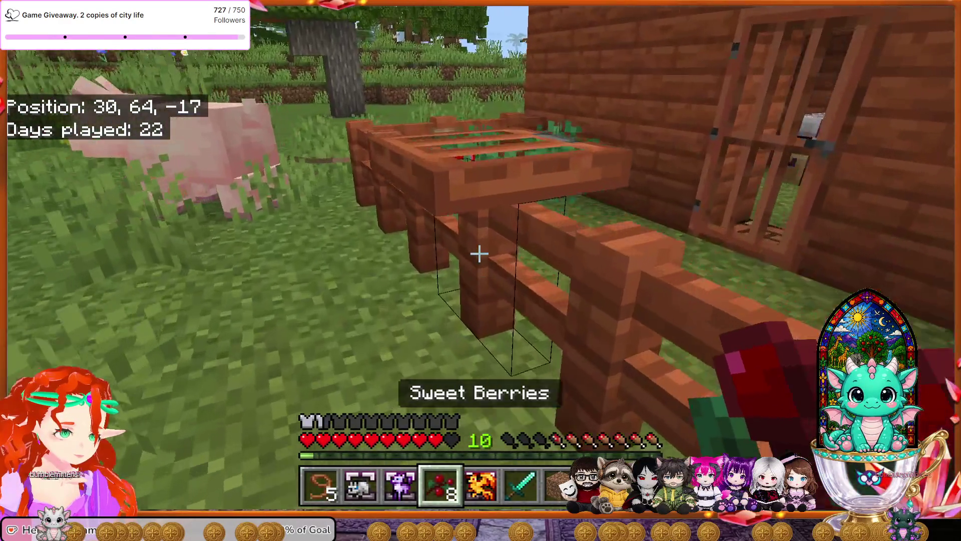
key(w)
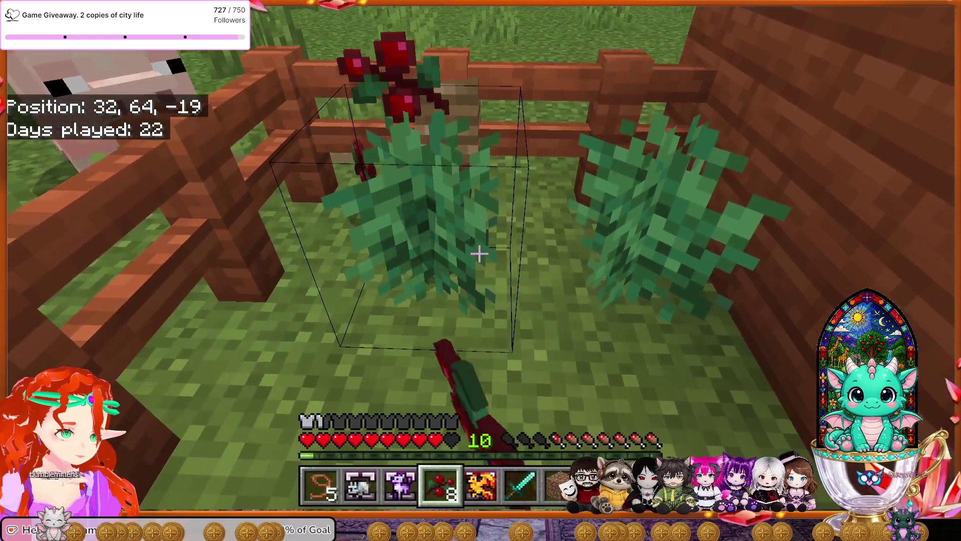
right_click(480, 254)
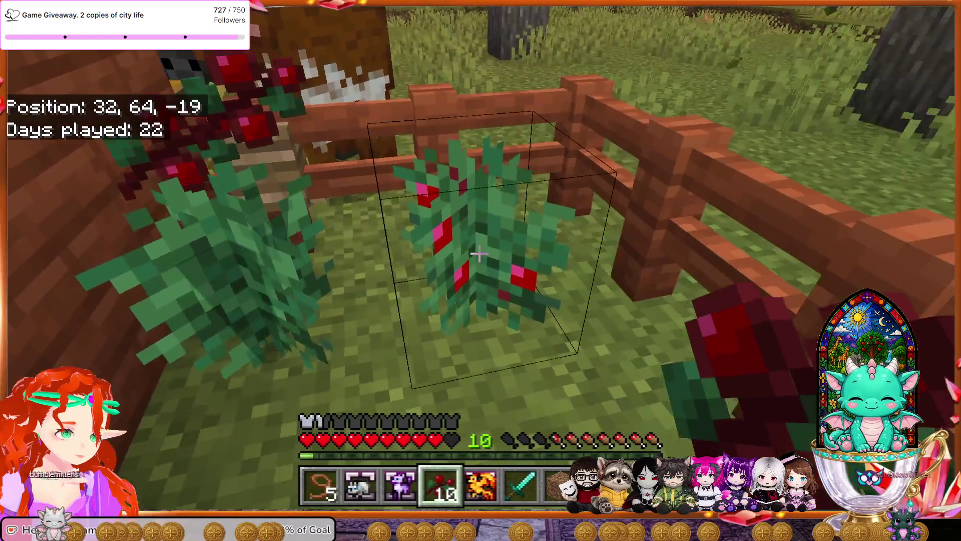
right_click(479, 254)
right_click(480, 253)
Save and quit the world back to the Play screen.
key(w)
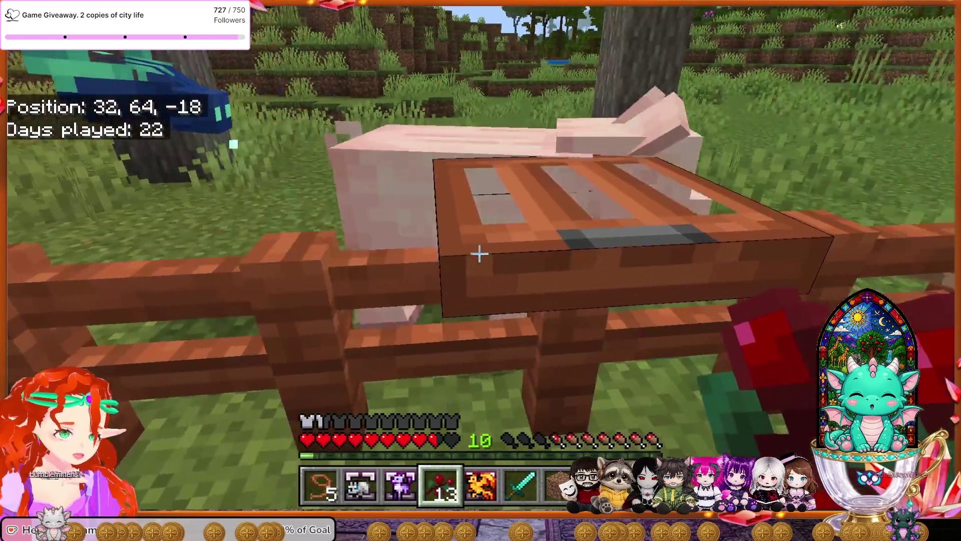
key(Escape)
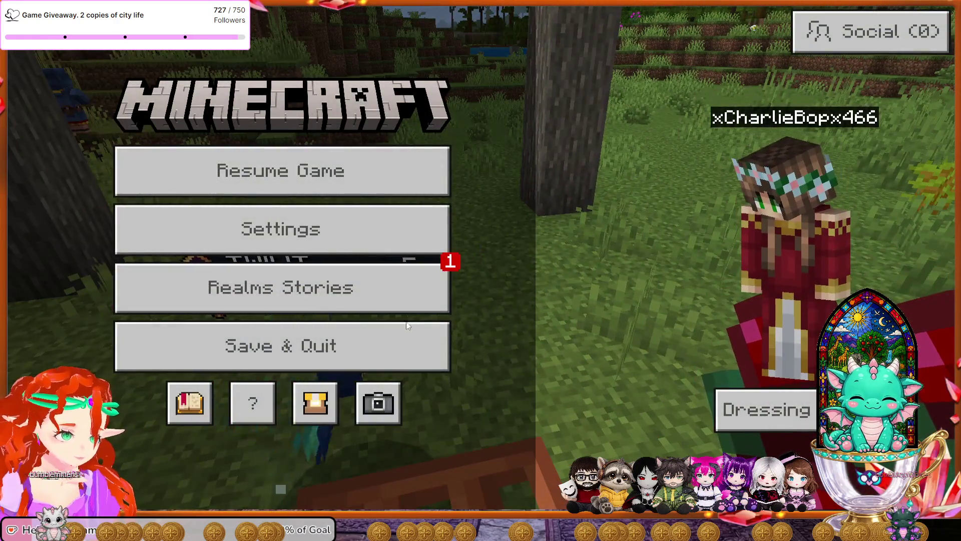
click(404, 336)
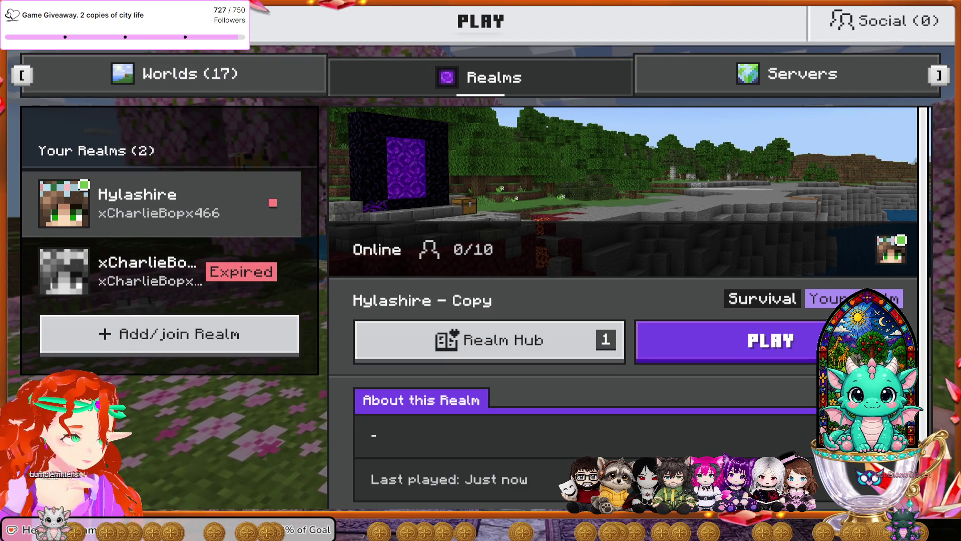
Go from the Realms list back to the main menu and open Settings > Storage.
key(Escape)
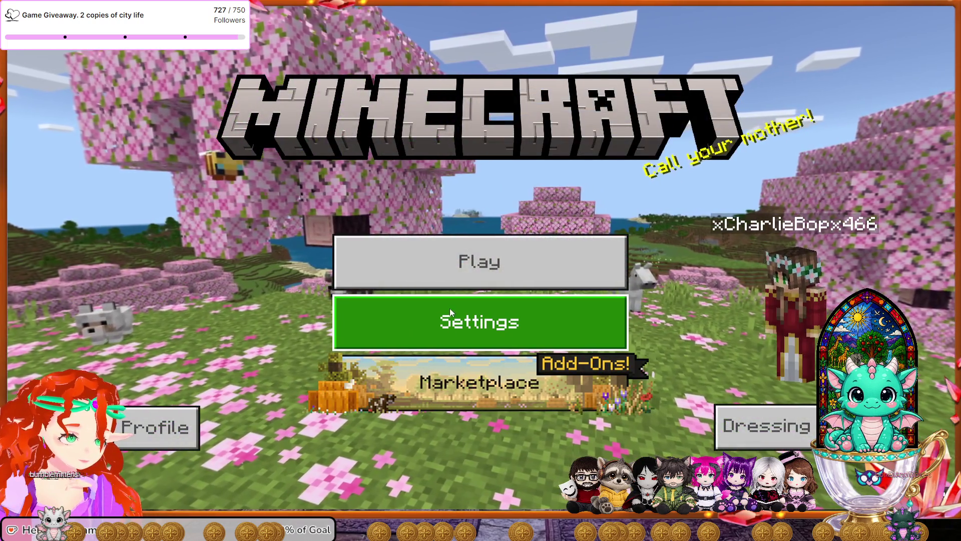
click(420, 322)
scroll(289, 323, down, 5)
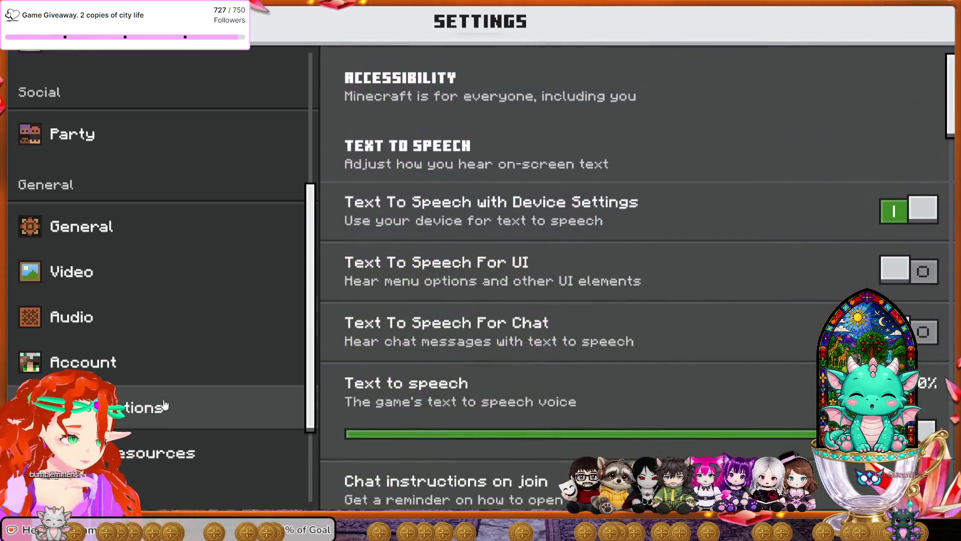
click(140, 375)
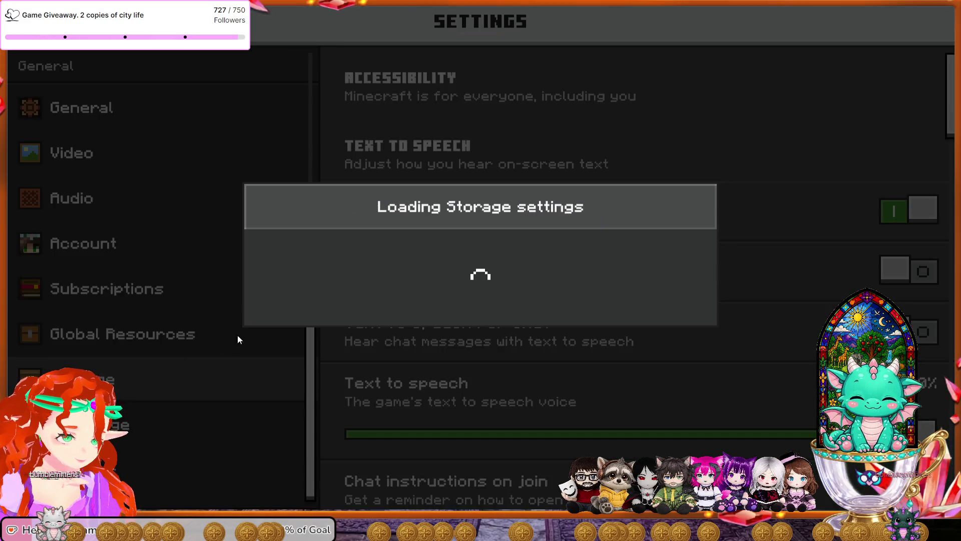
scroll(281, 395, down, 2)
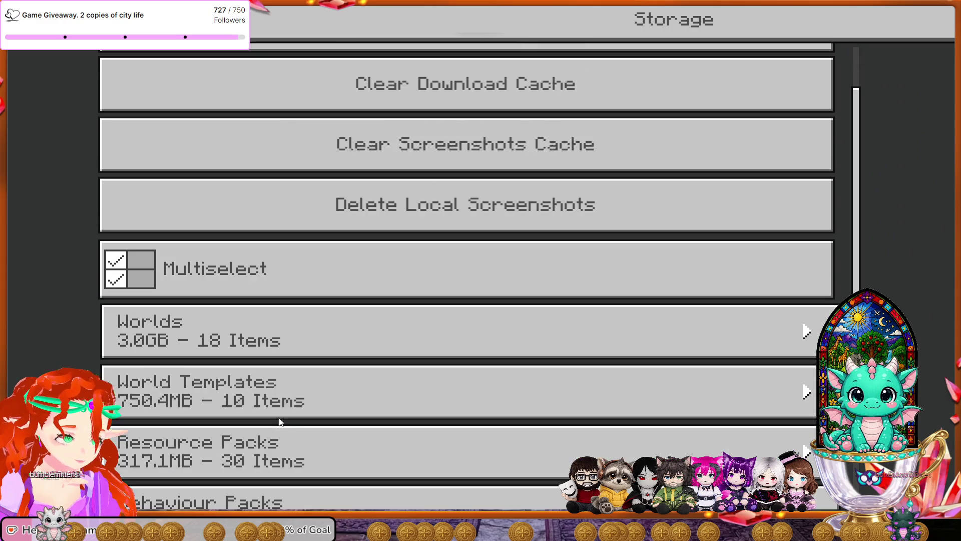
scroll(270, 395, down, 1)
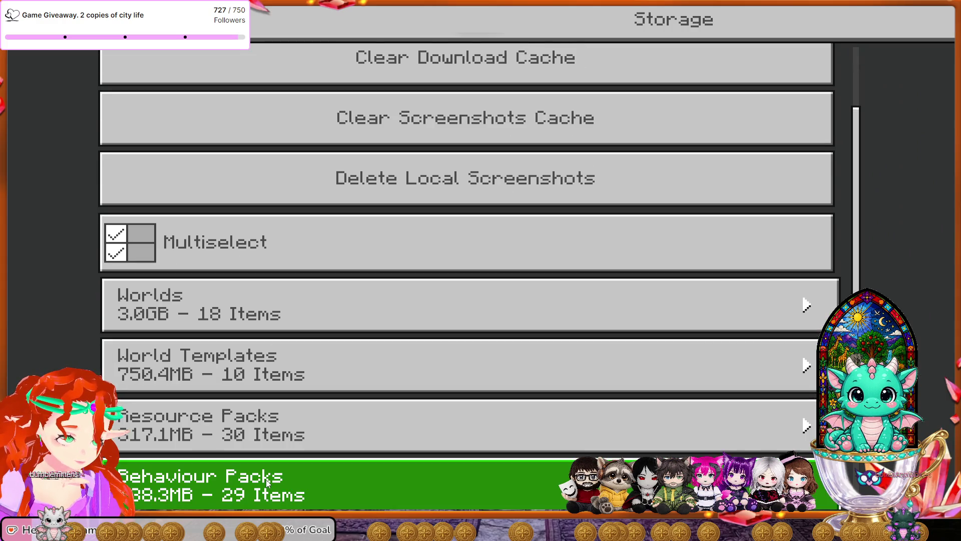
Expand the Behaviour Packs list and scroll through the installed packs.
click(280, 478)
scroll(311, 430, down, 5)
scroll(315, 423, down, 8)
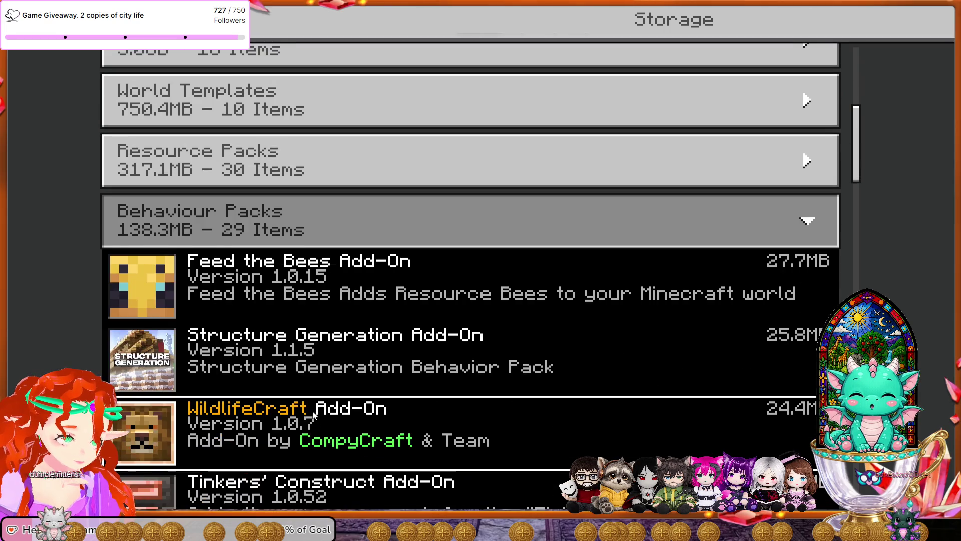
scroll(312, 399, down, 4)
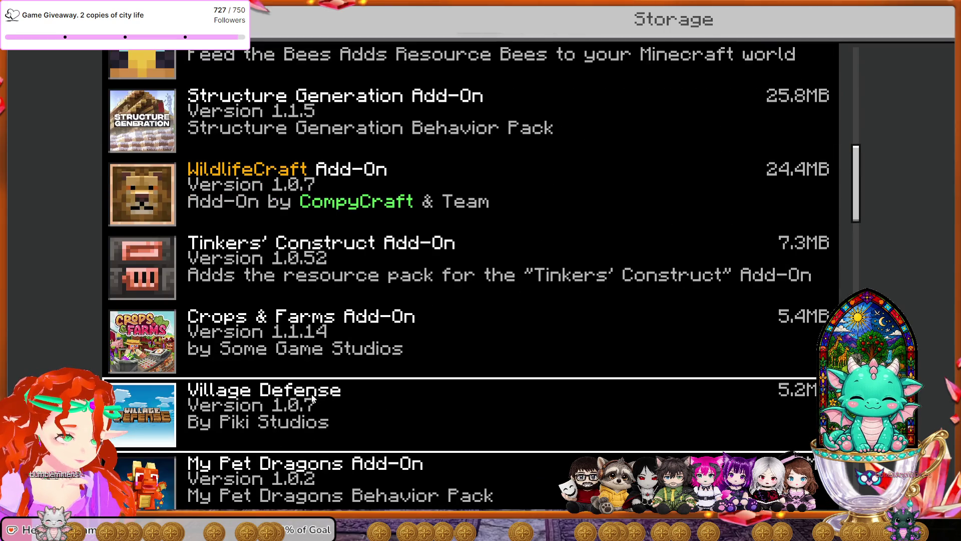
scroll(312, 396, down, 8)
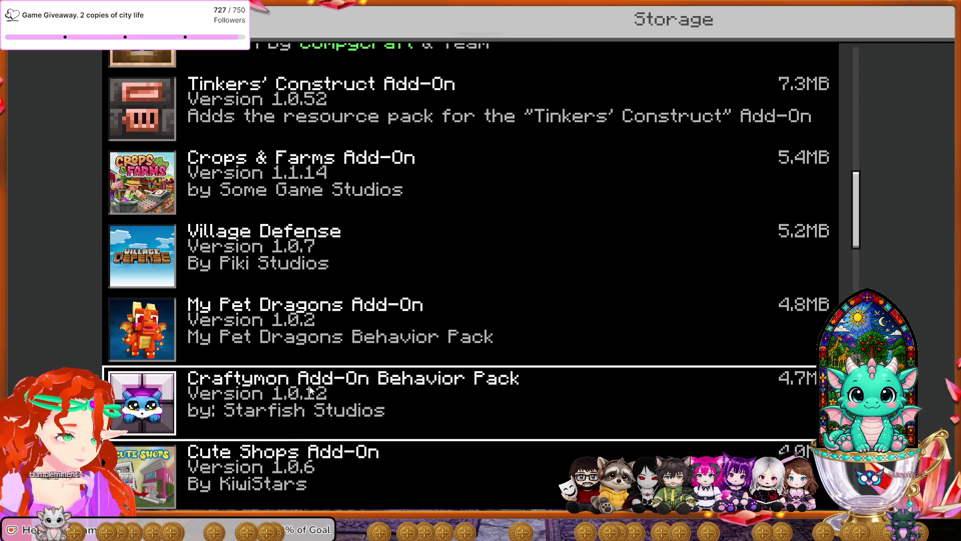
scroll(309, 388, down, 1)
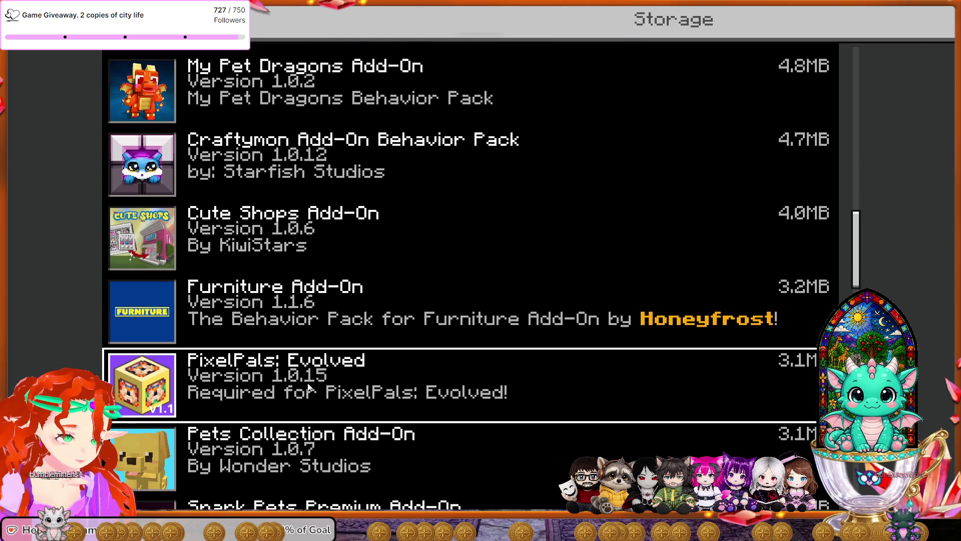
Show PixelPals: Evolved's options, scroll the list, then return to Settings.
click(324, 404)
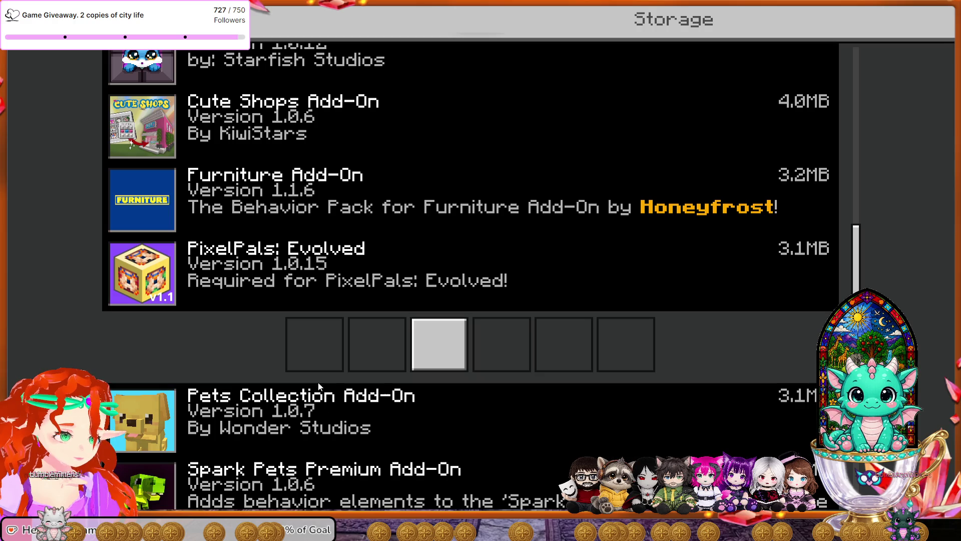
scroll(318, 379, up, 2)
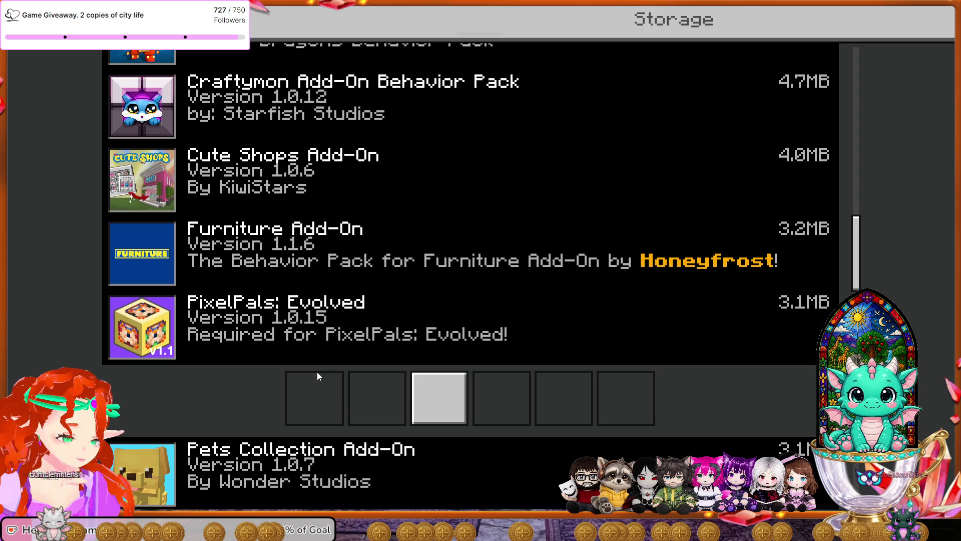
scroll(317, 371, down, 1)
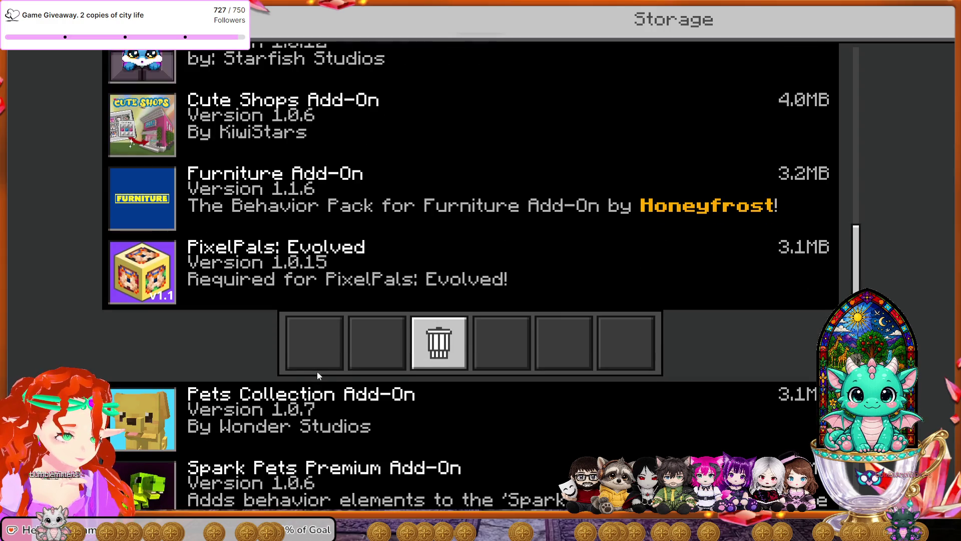
scroll(317, 371, down, 2)
scroll(316, 371, down, 4)
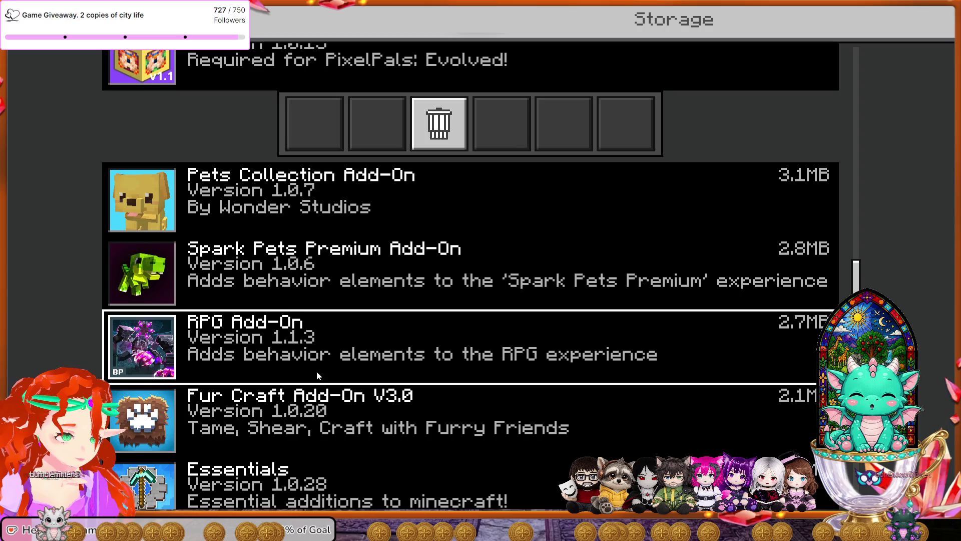
scroll(316, 373, down, 4)
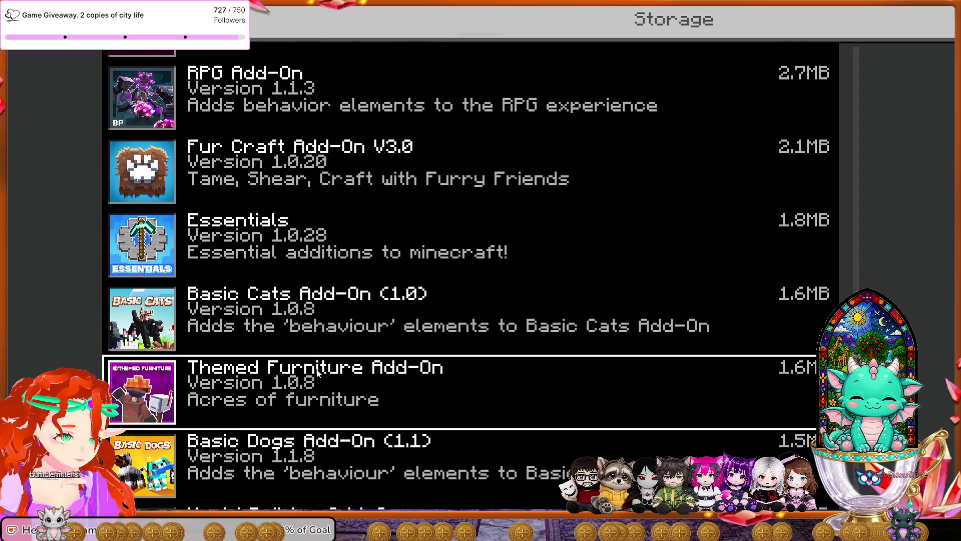
scroll(316, 372, down, 4)
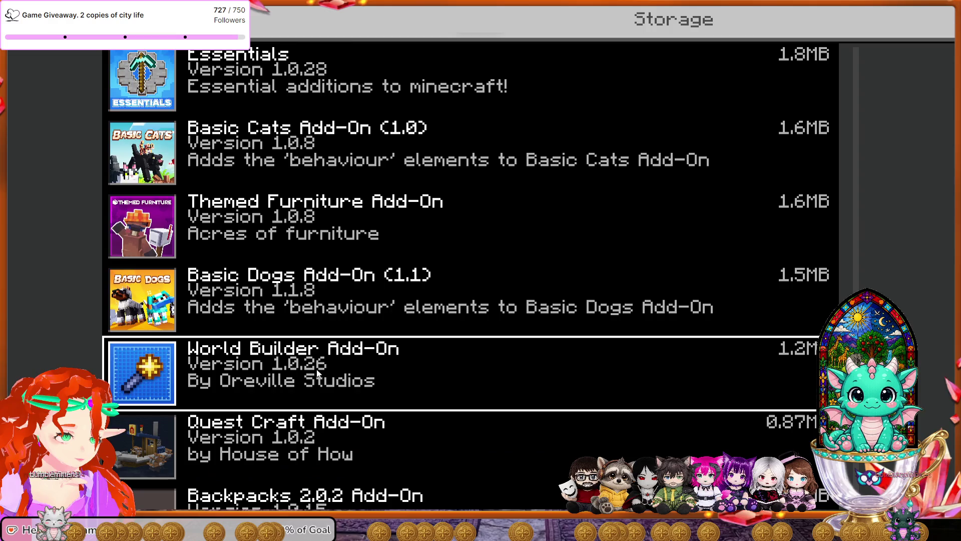
scroll(316, 373, down, 4)
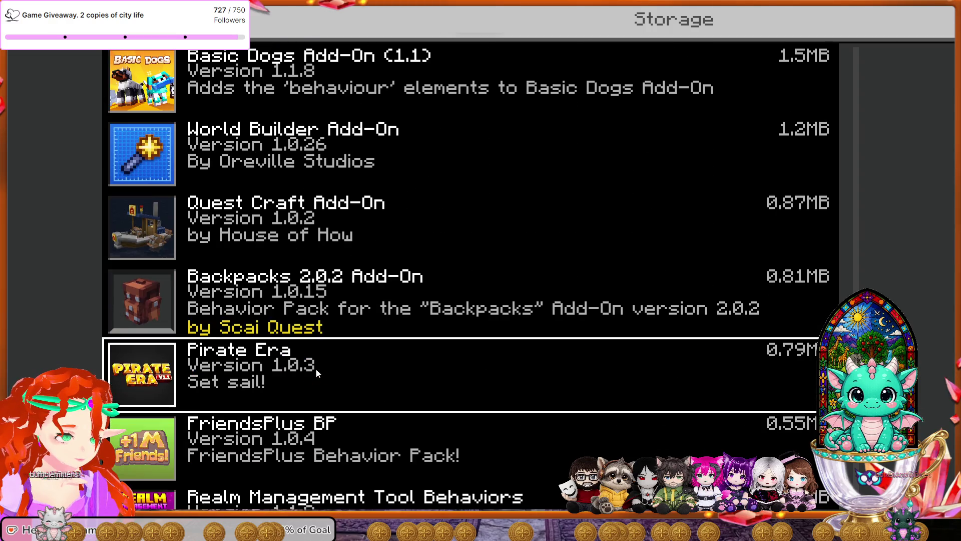
scroll(316, 372, down, 3)
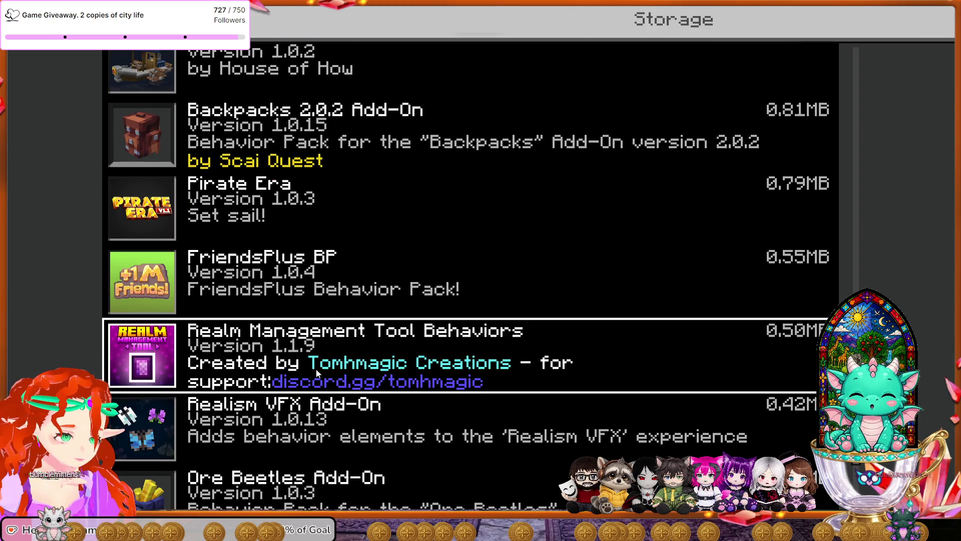
scroll(315, 372, down, 3)
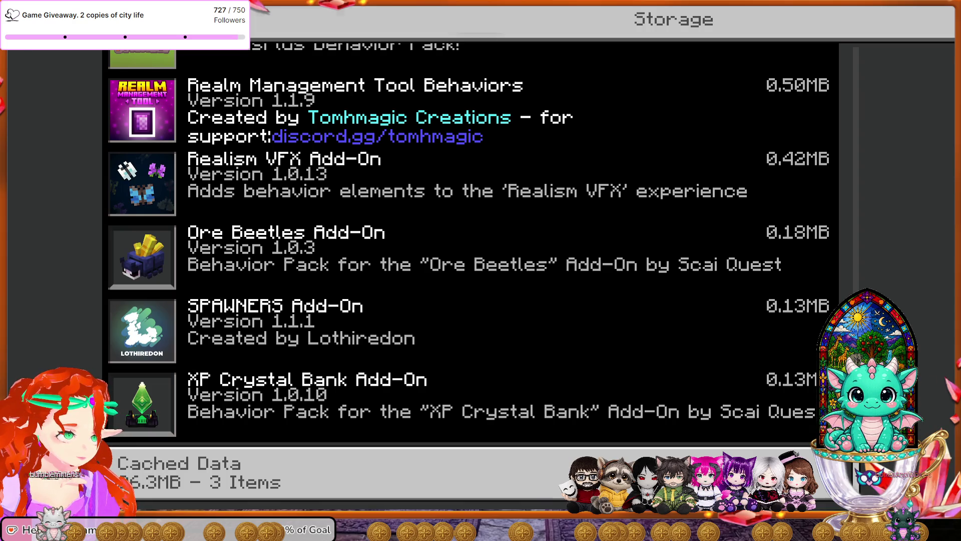
key(Escape)
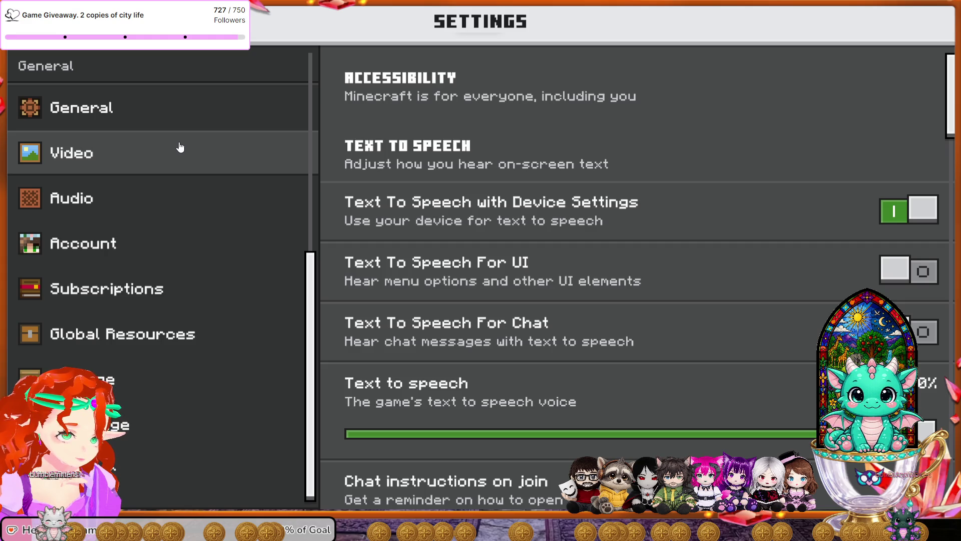
Return to the title screen, open Play > Realms and join the Hylashire realm.
key(Escape)
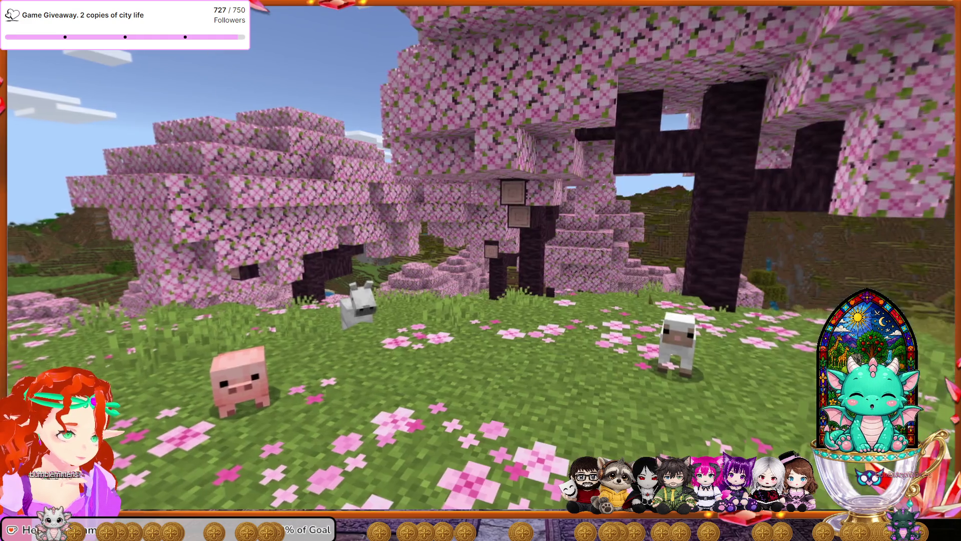
click(439, 256)
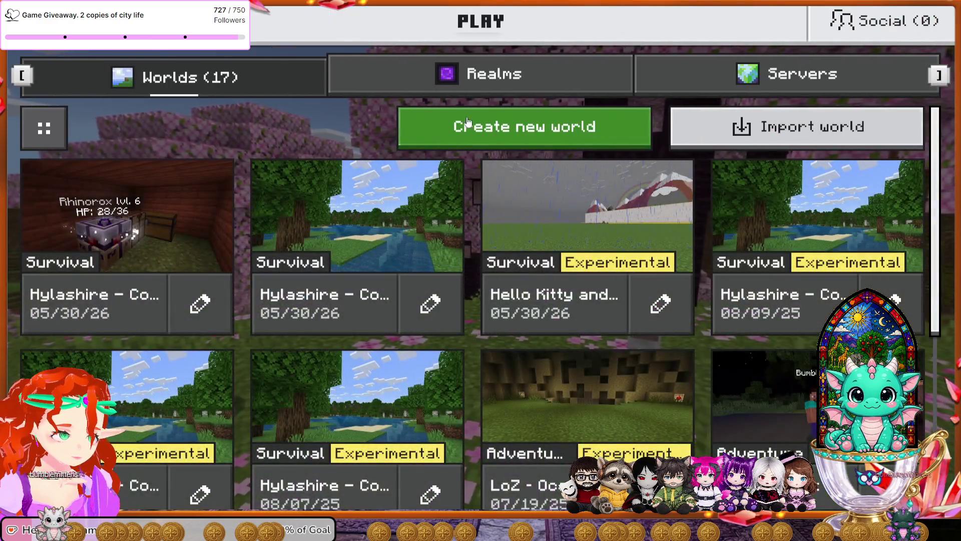
click(475, 94)
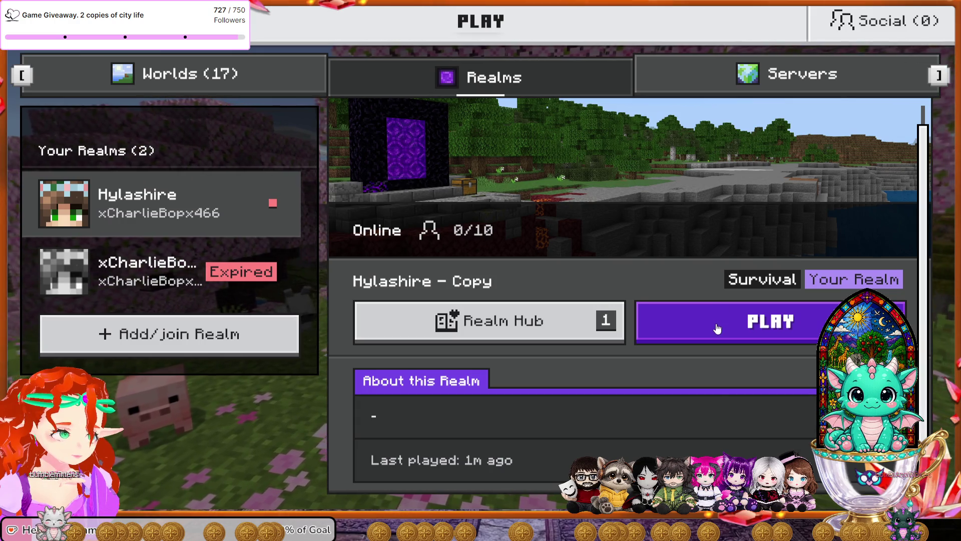
click(717, 328)
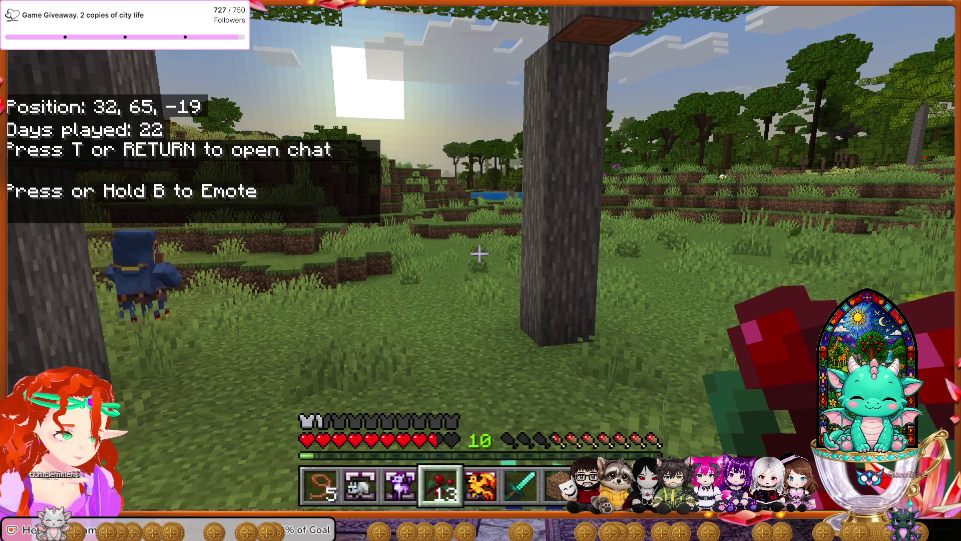
Hold the Lead from hotbar slot 1 and walk north, jumping up the dirt ledges to the cow.
mouse_move(479, 253)
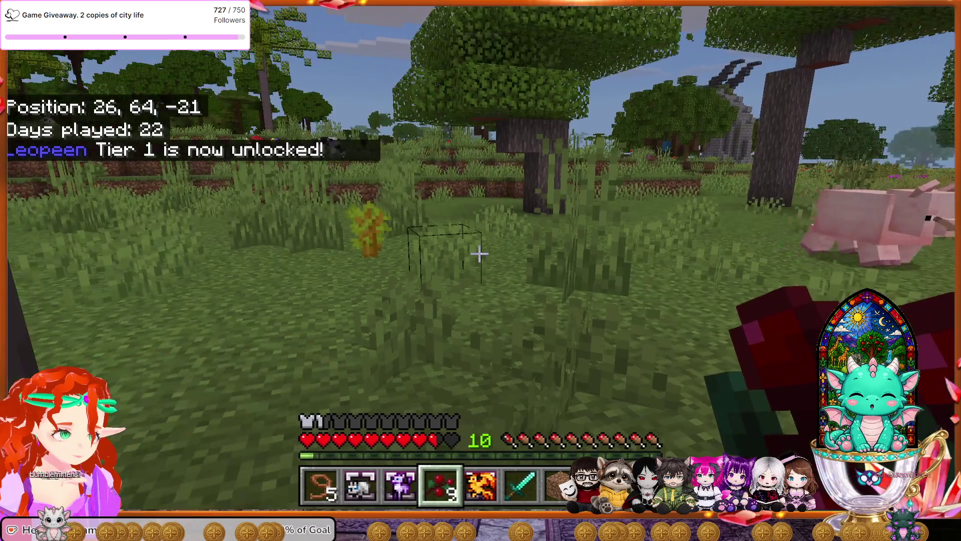
key(w)
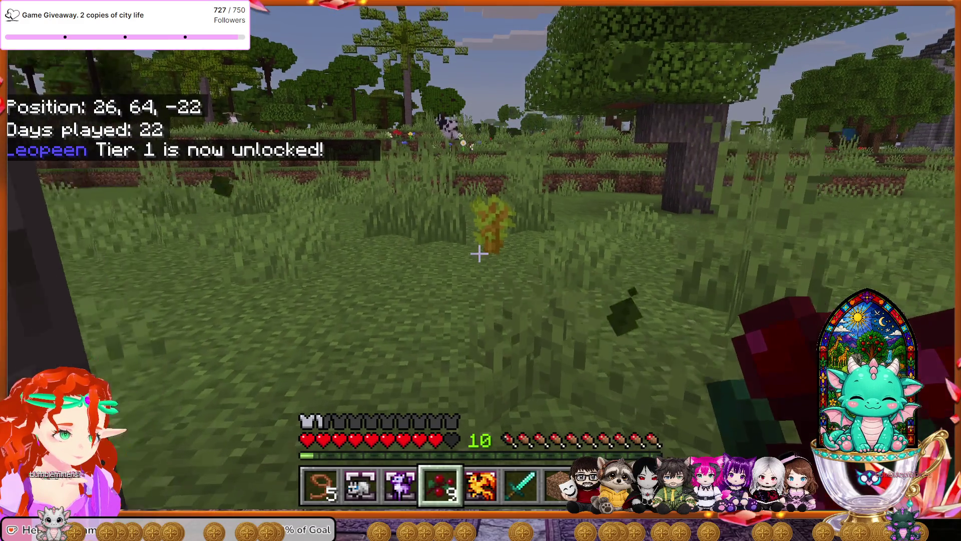
key(1)
key(w)
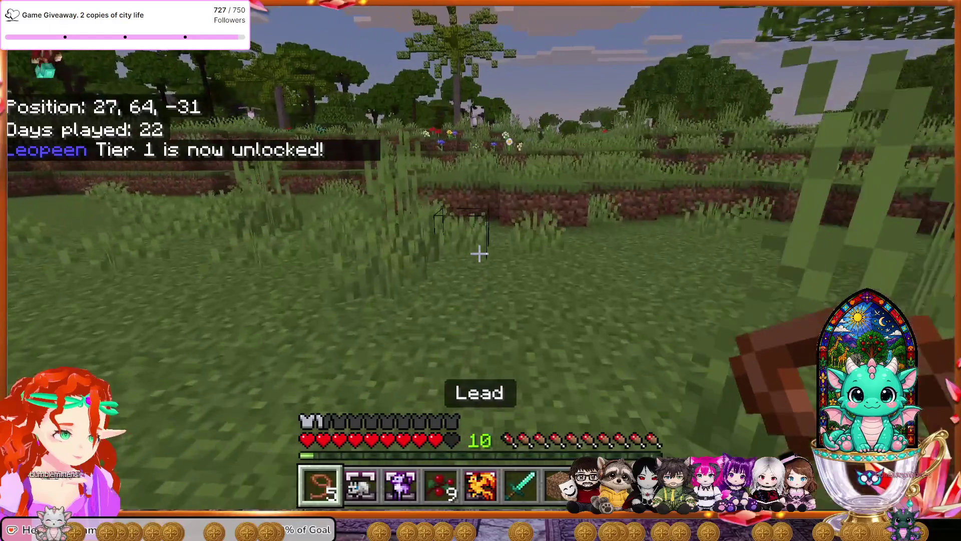
key(w)
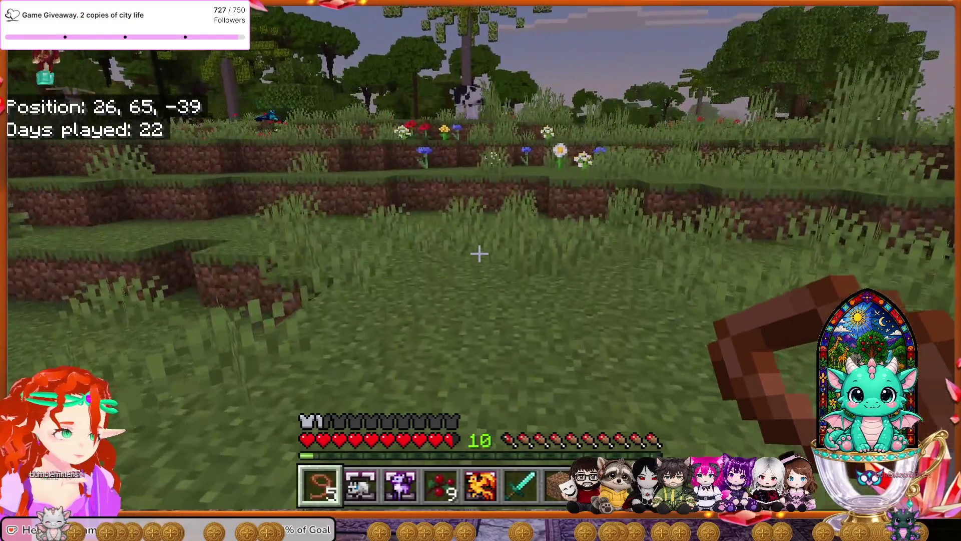
key(w)
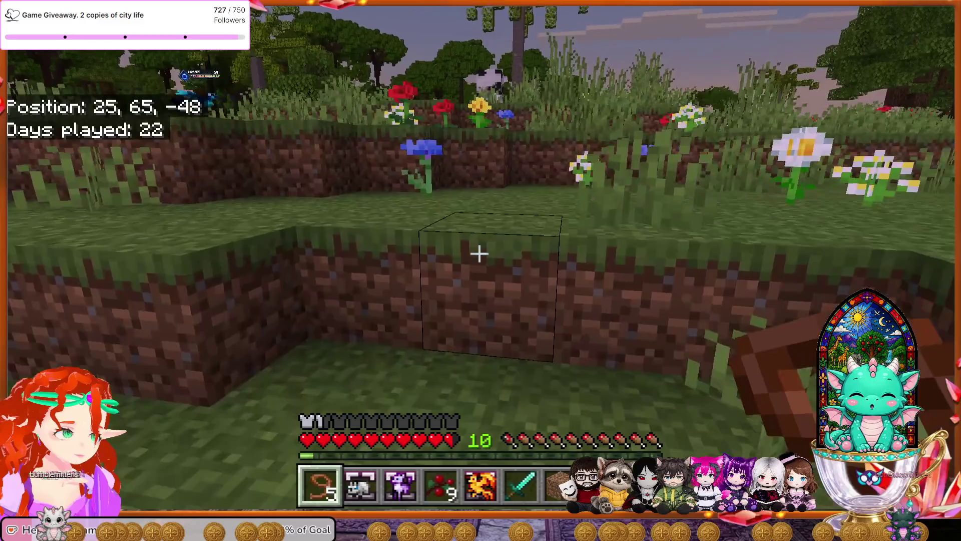
key(space)
key(w)
key(space)
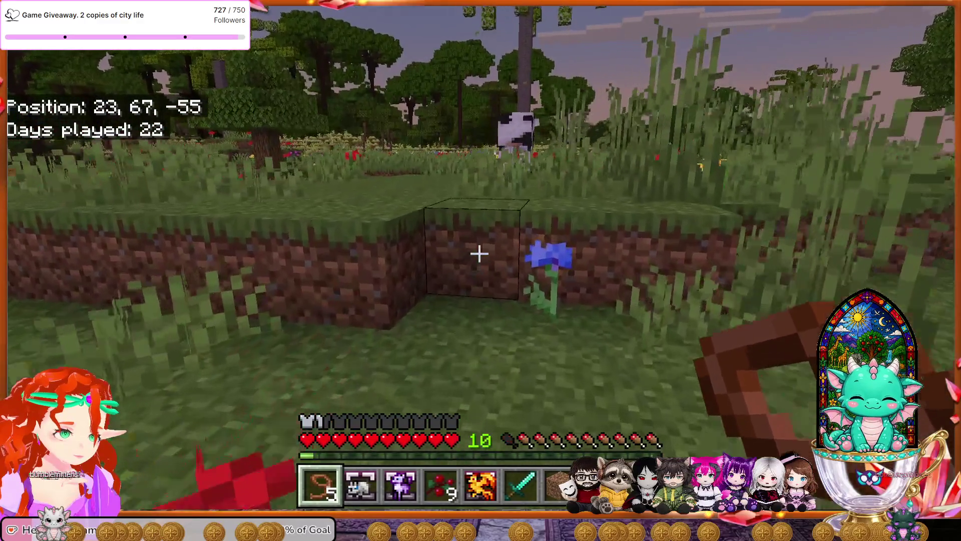
Tie the lead onto the cow and lead it toward the lake.
key(w)
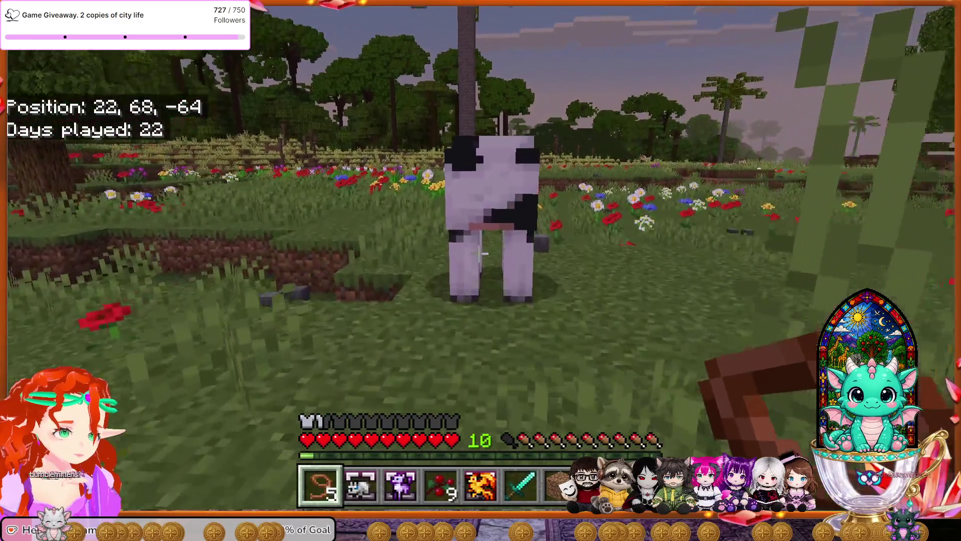
right_click(480, 254)
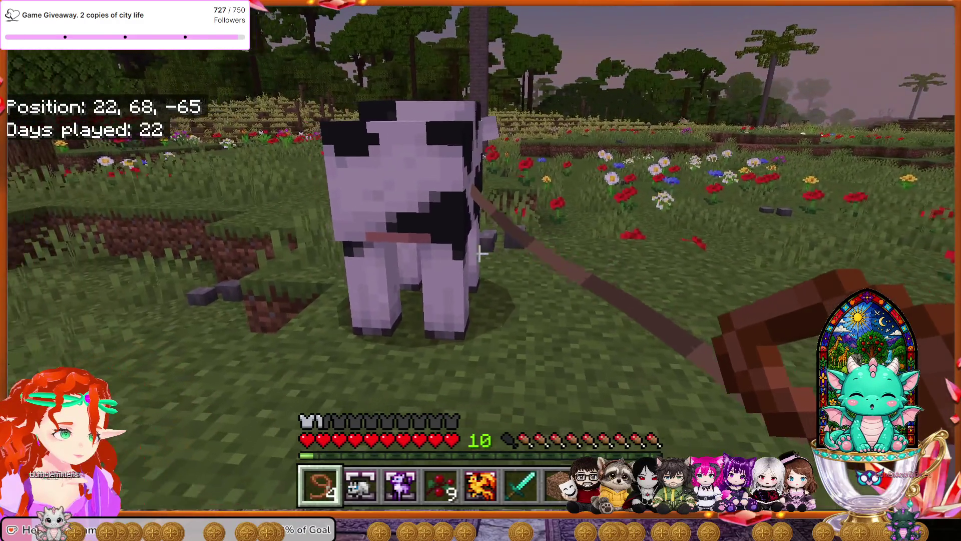
key(w)
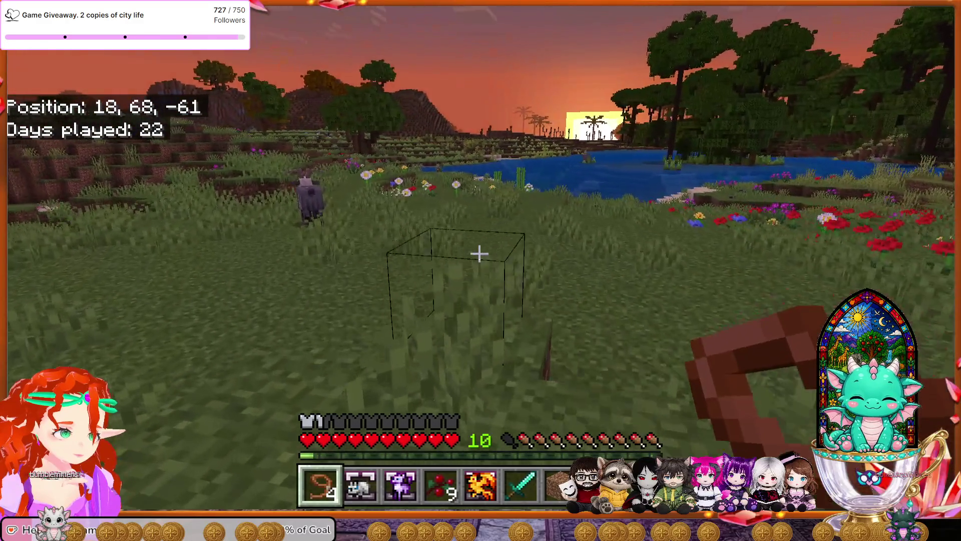
key(w)
key(w)
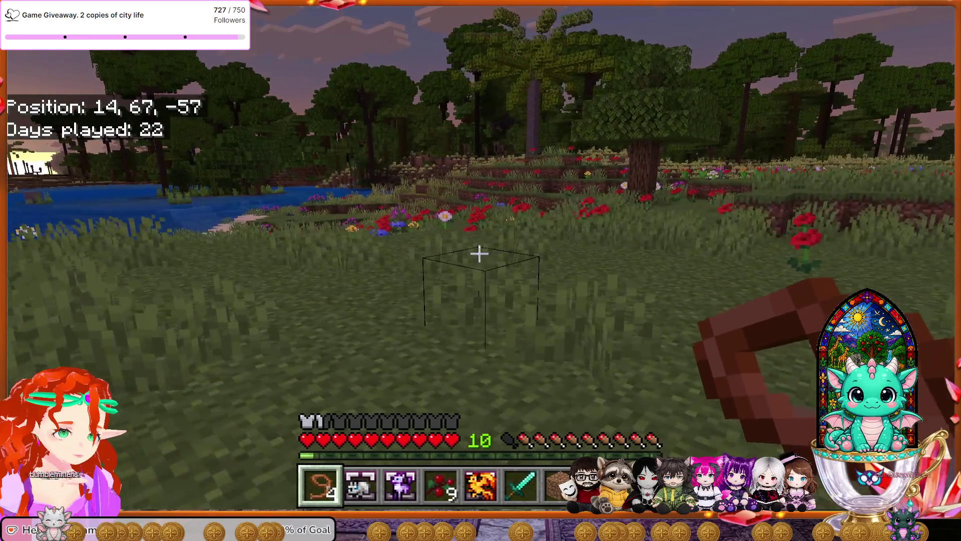
Leash the goat and lead it across the fields back to the red hut pen.
key(w)
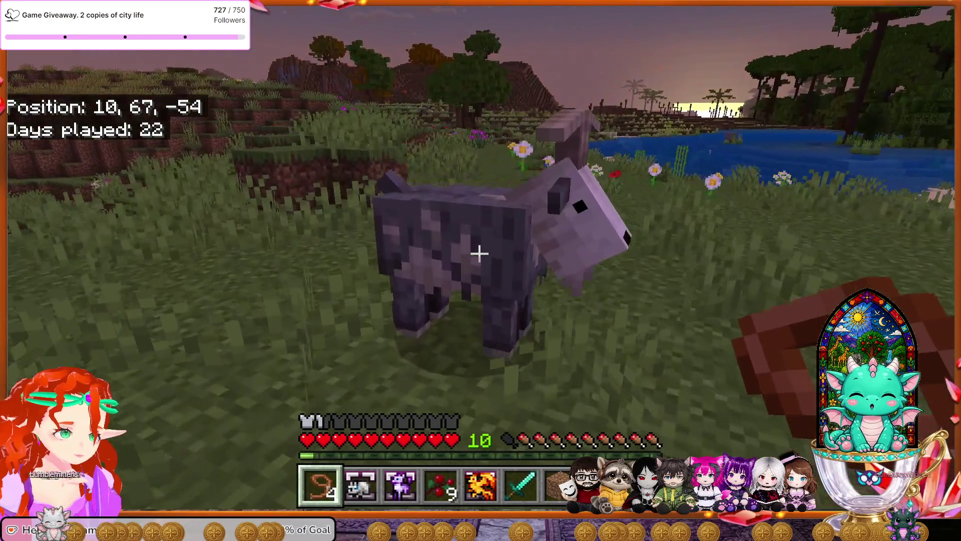
right_click(479, 253)
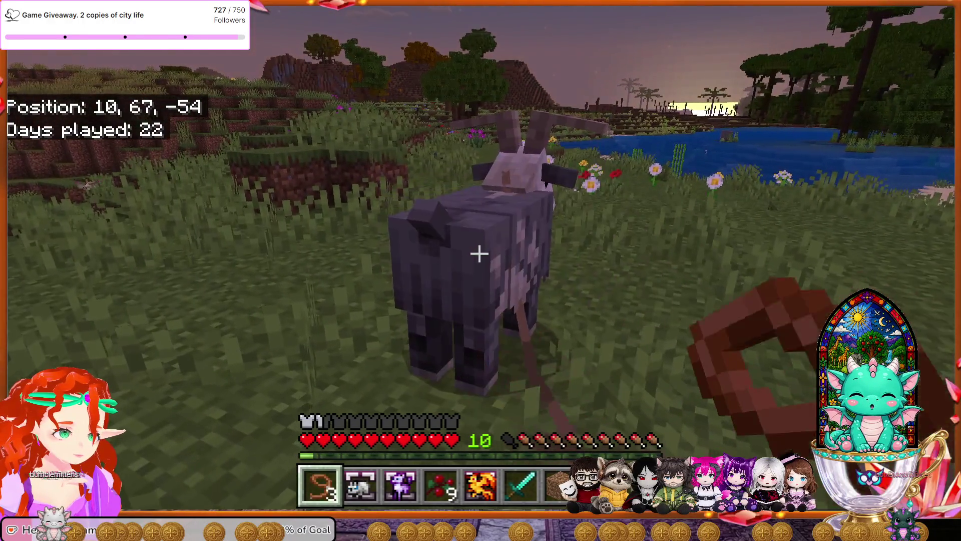
key(w)
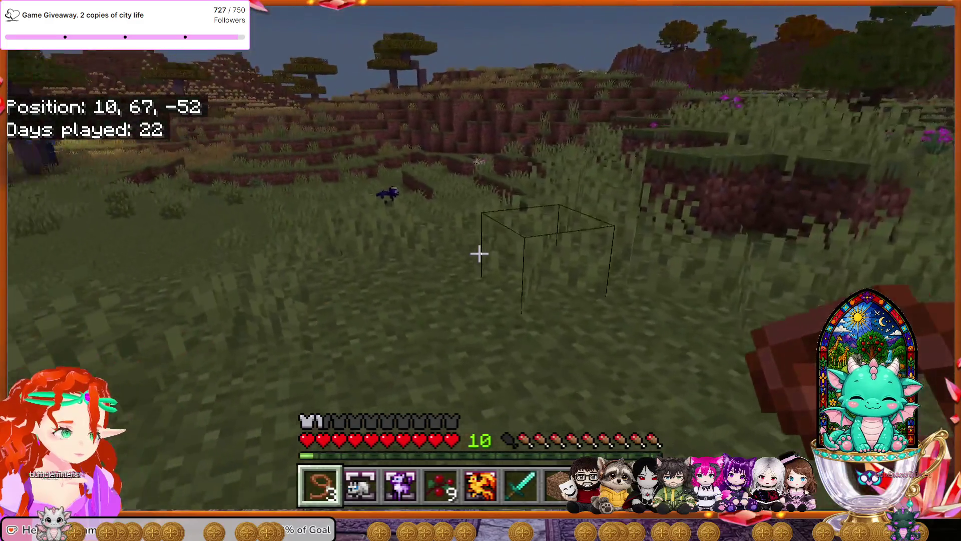
key(w)
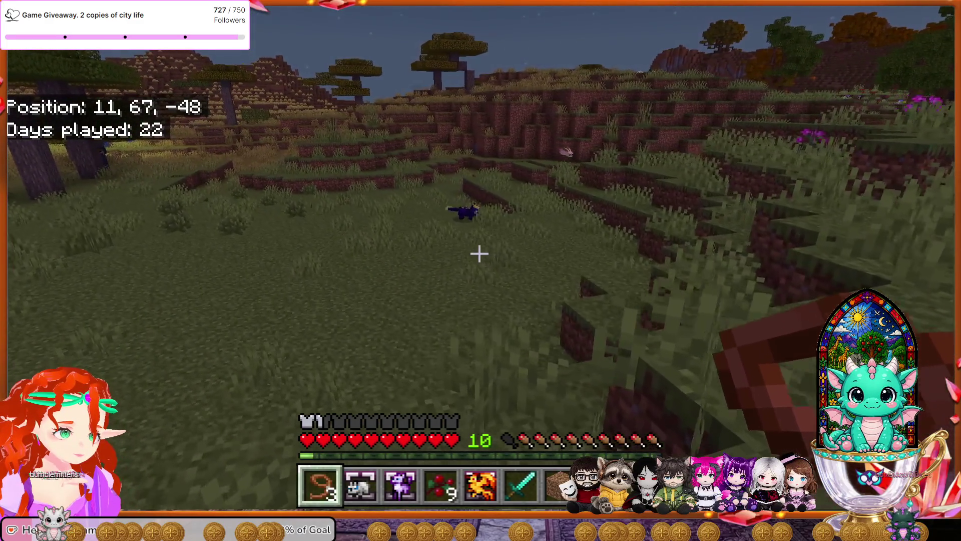
key(w)
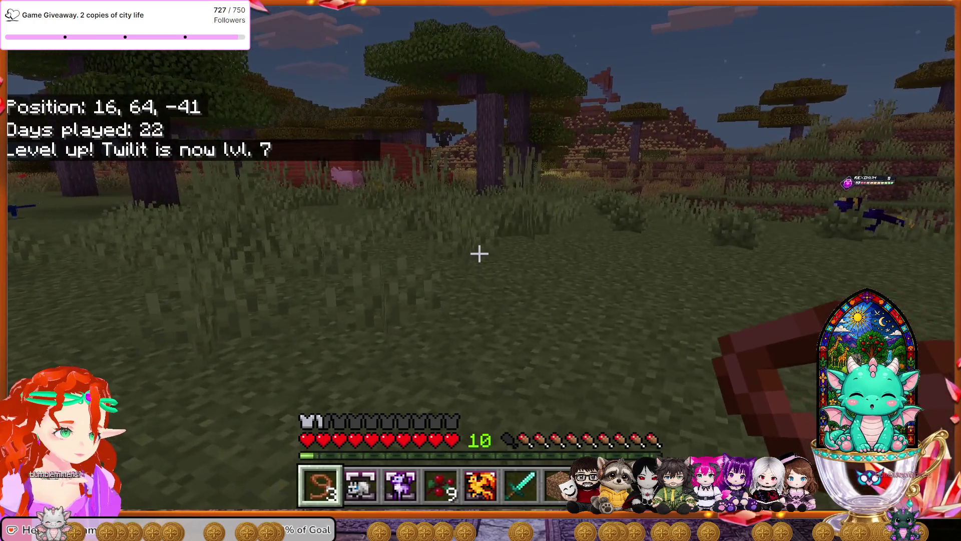
key(w)
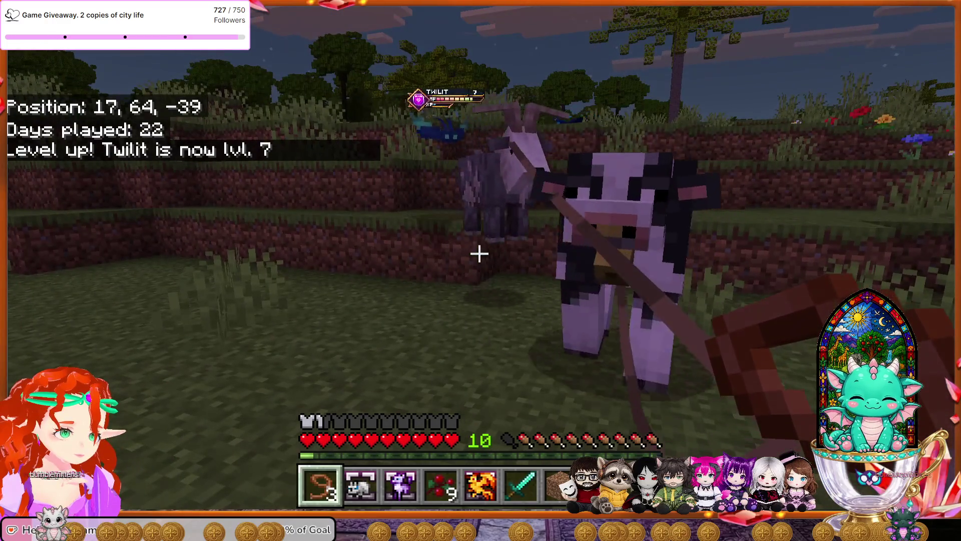
key(w)
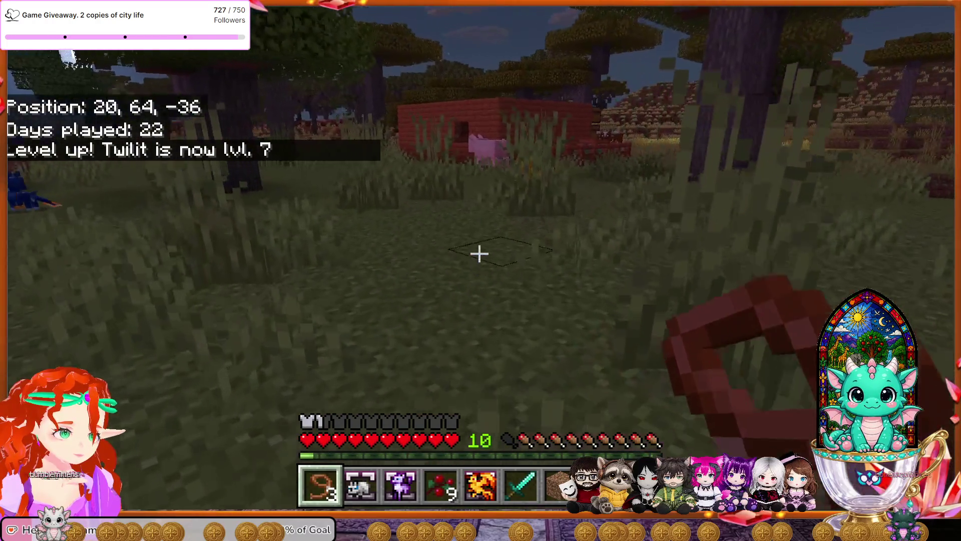
key(w)
key(w)
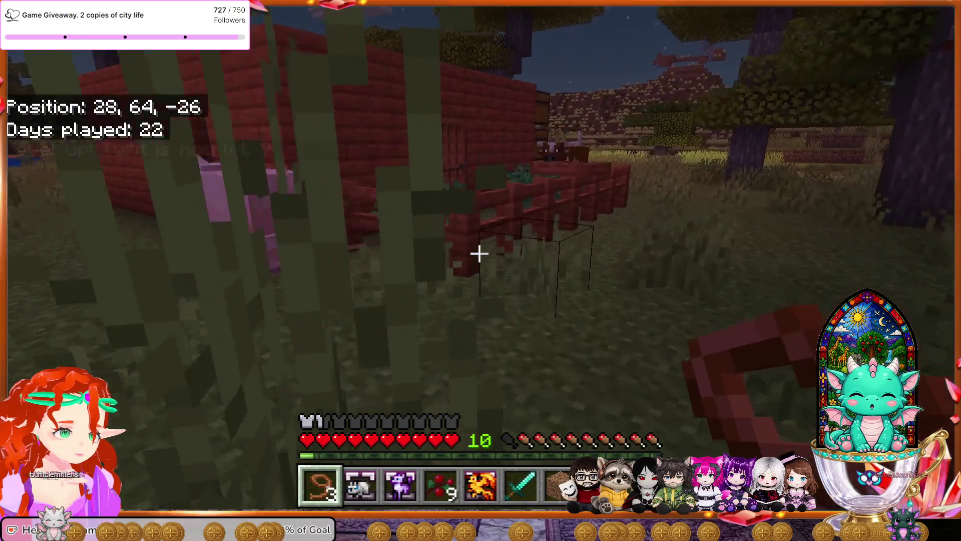
Walk along the red pen fence and head toward the distant Rexonum.
key(w)
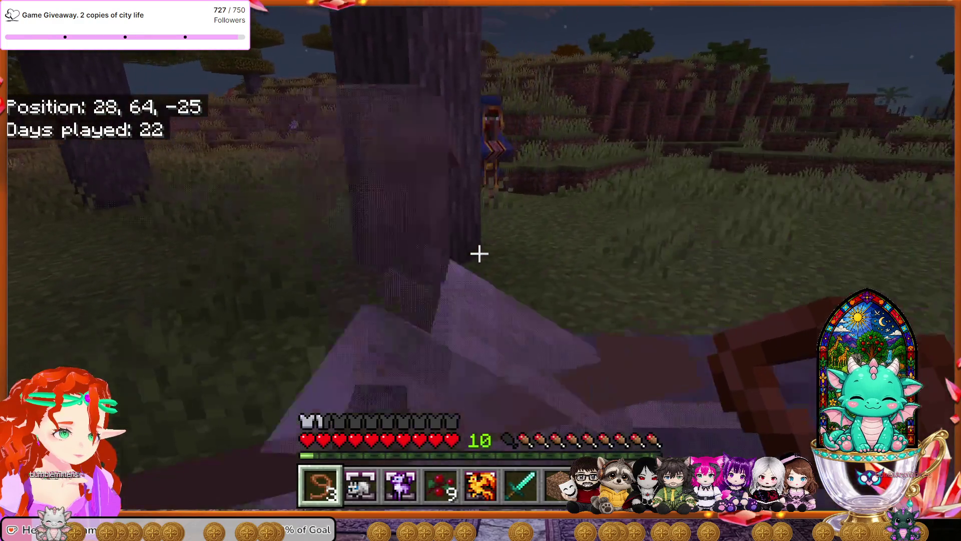
key(w)
scroll(480, 254, down, 1)
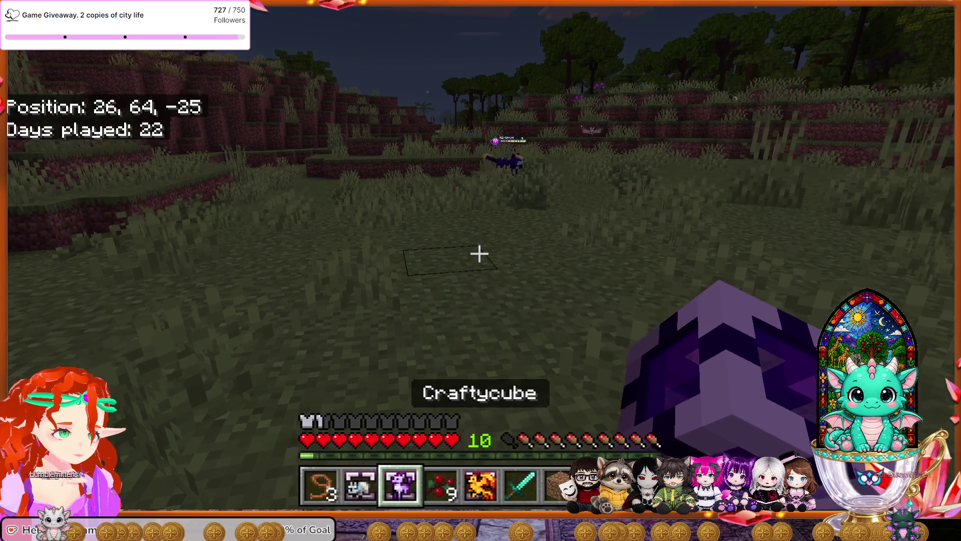
key(w)
key(w)
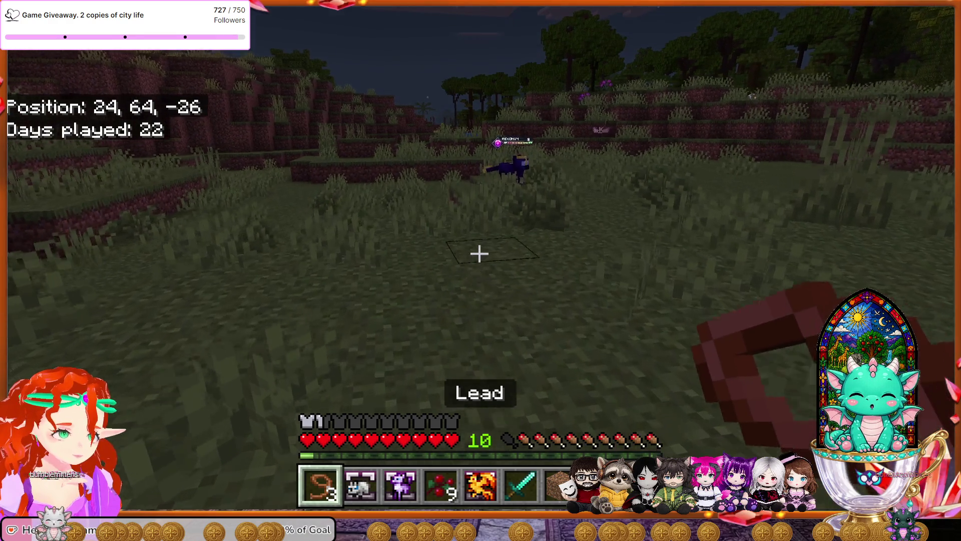
key(w)
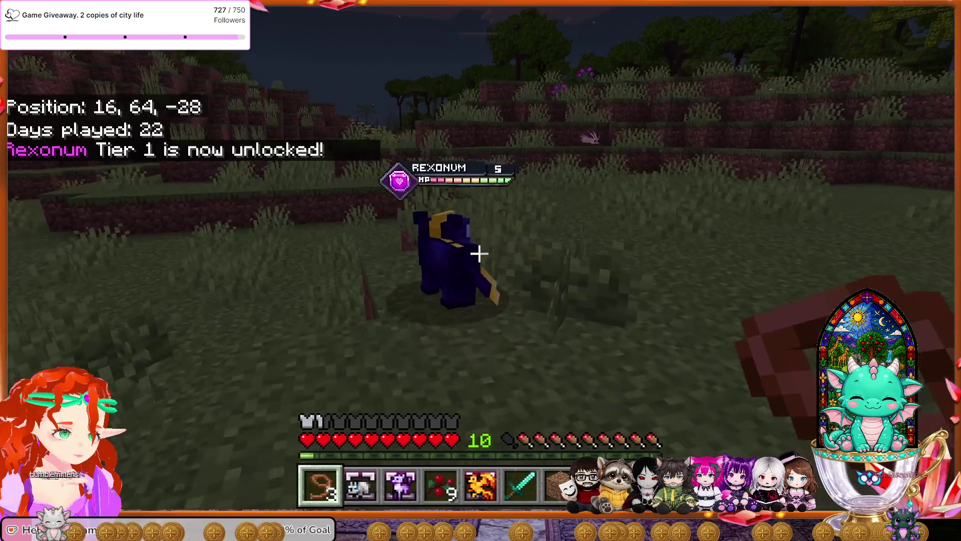
Hold the Diamond Sword from slot 6, follow Rexonum and bring up its Start Battle prompt.
key(6)
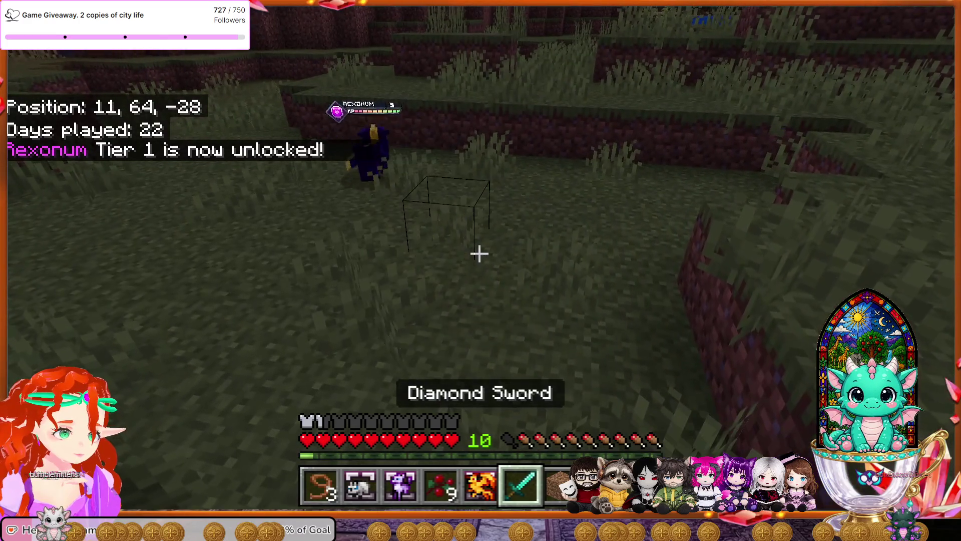
key(w)
key(w)
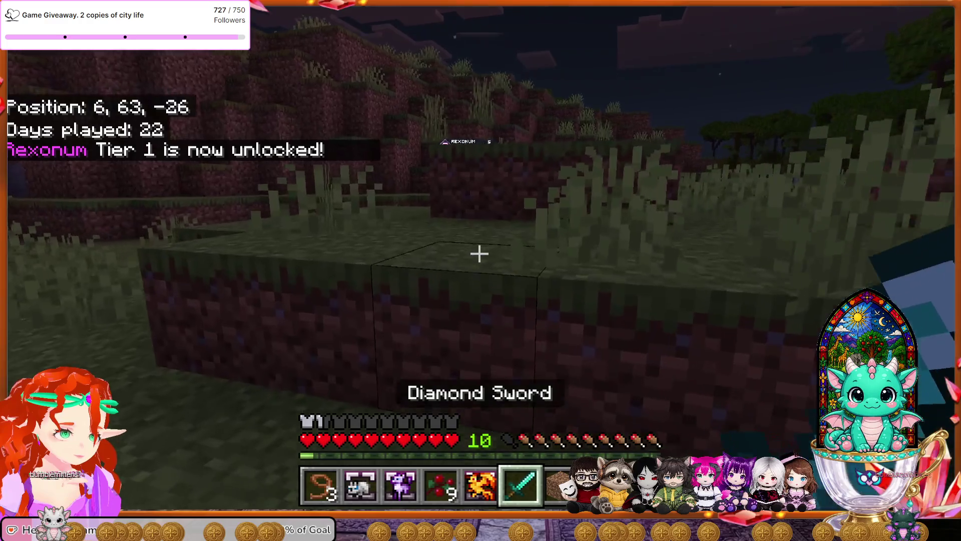
key(w)
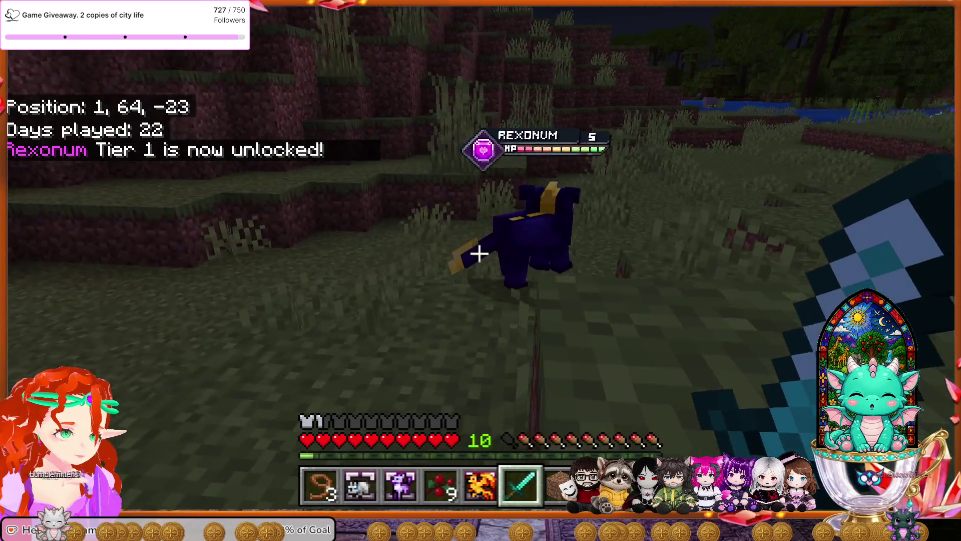
key(w)
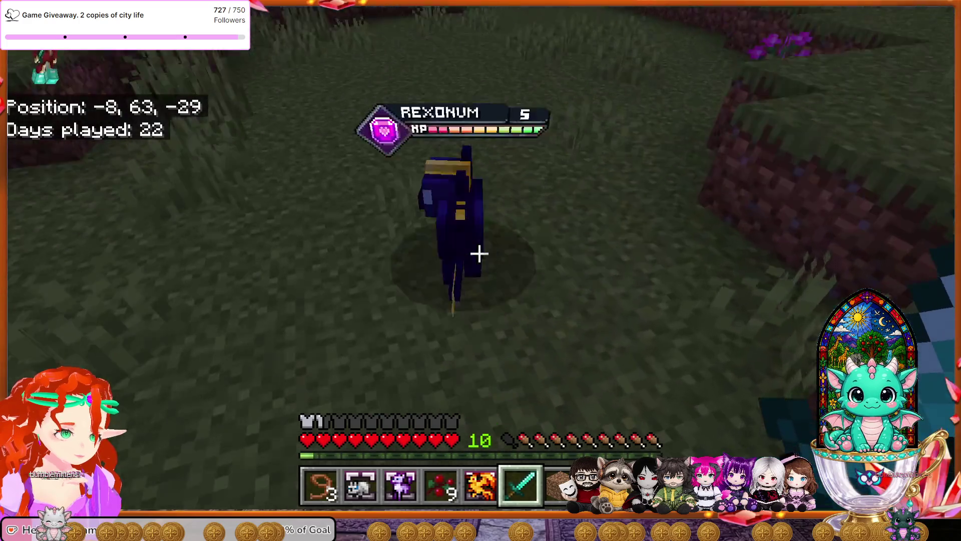
right_click(479, 254)
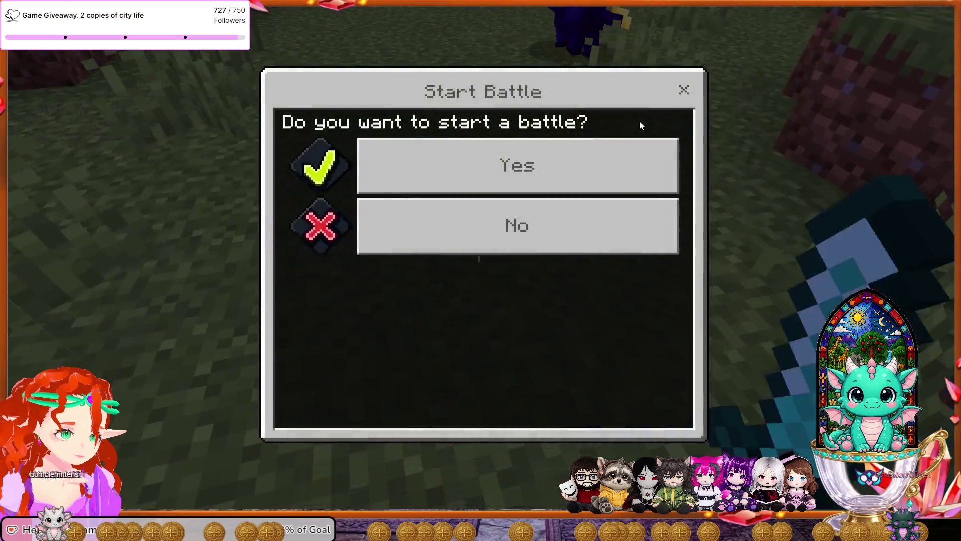
Answer the Start Battle prompt and release Ominus from the Craftycube to win the fight.
click(593, 142)
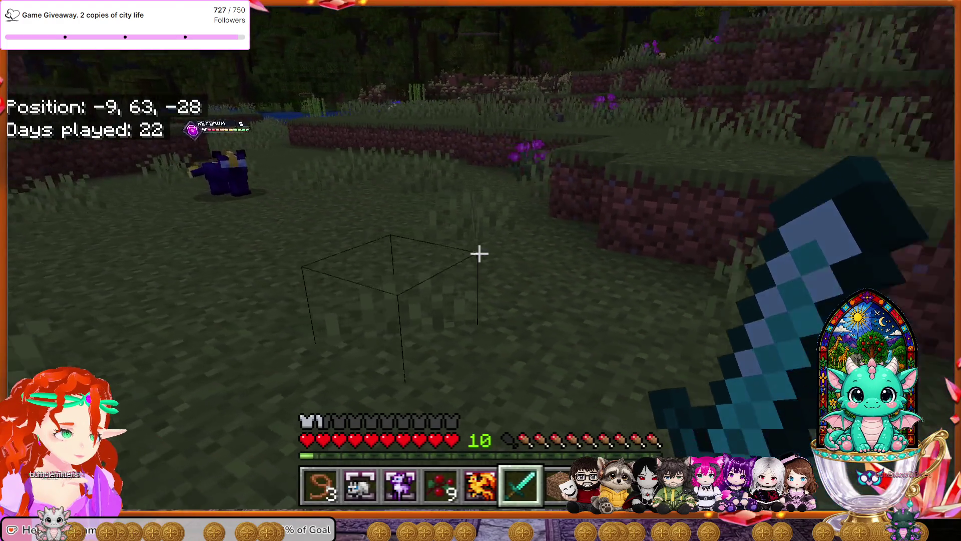
key(w)
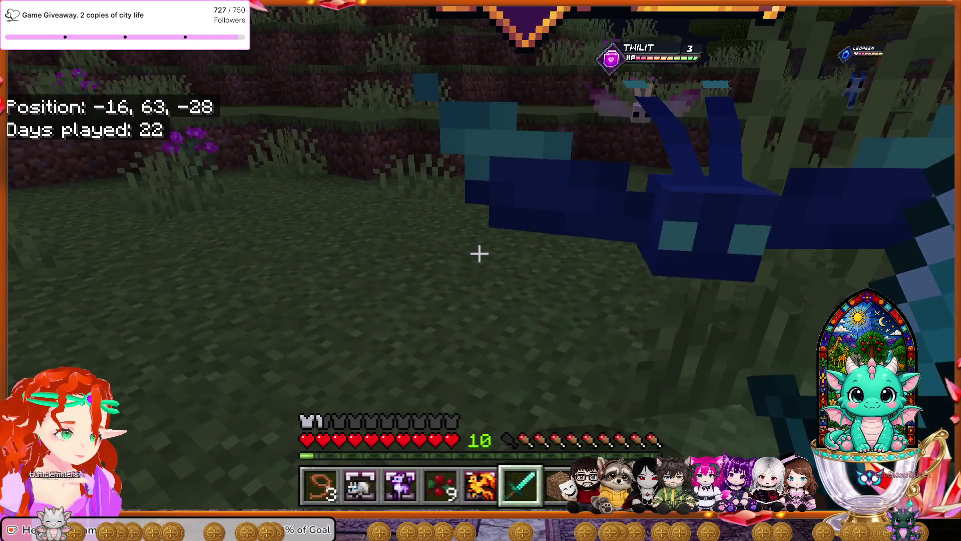
key(3)
right_click(480, 253)
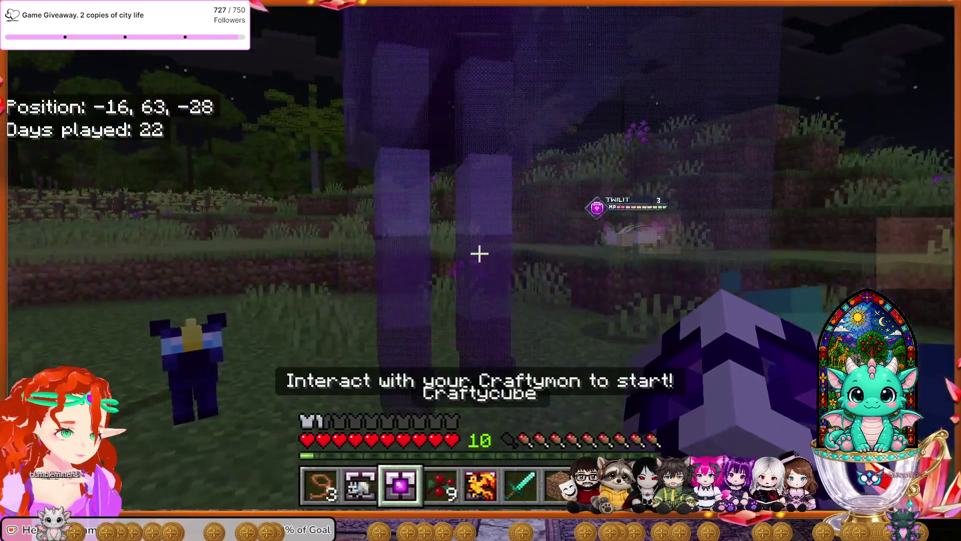
key(s)
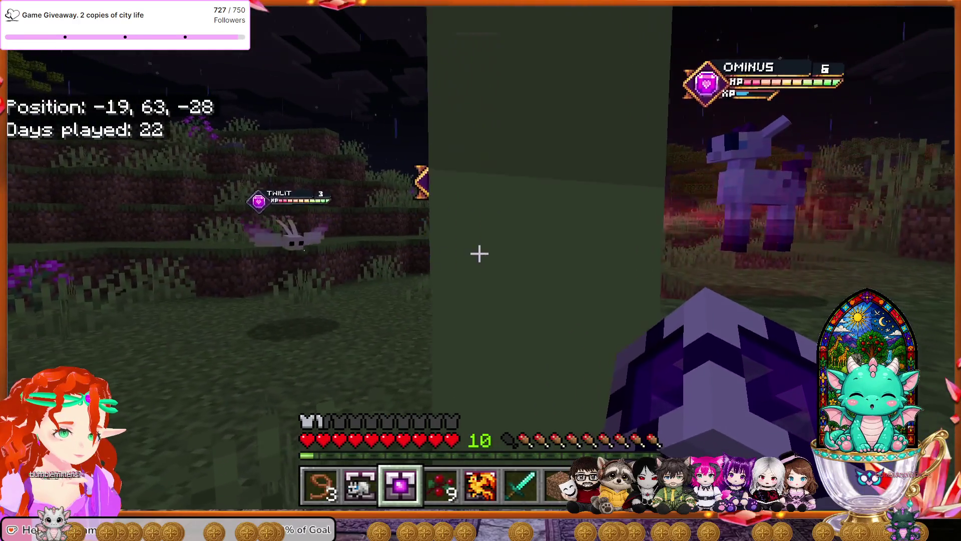
key(w)
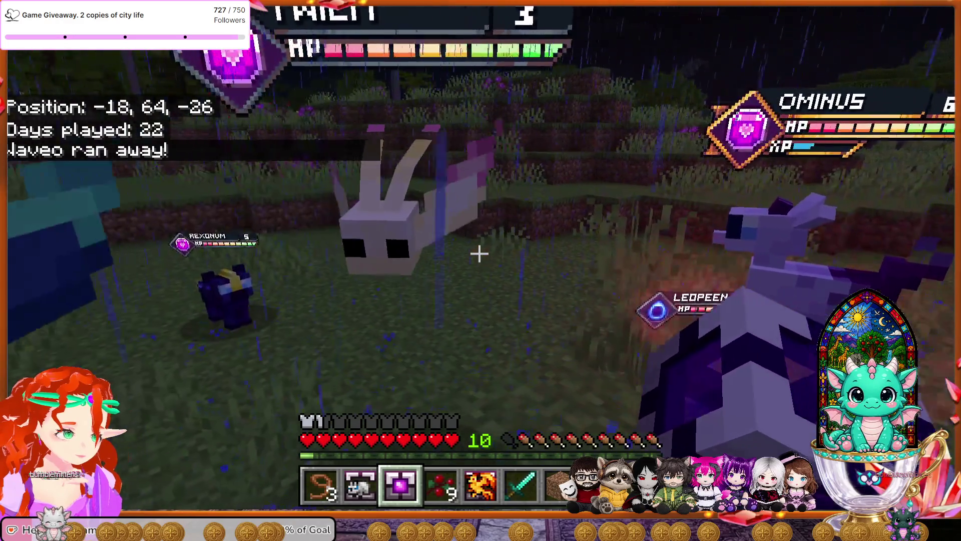
key(w)
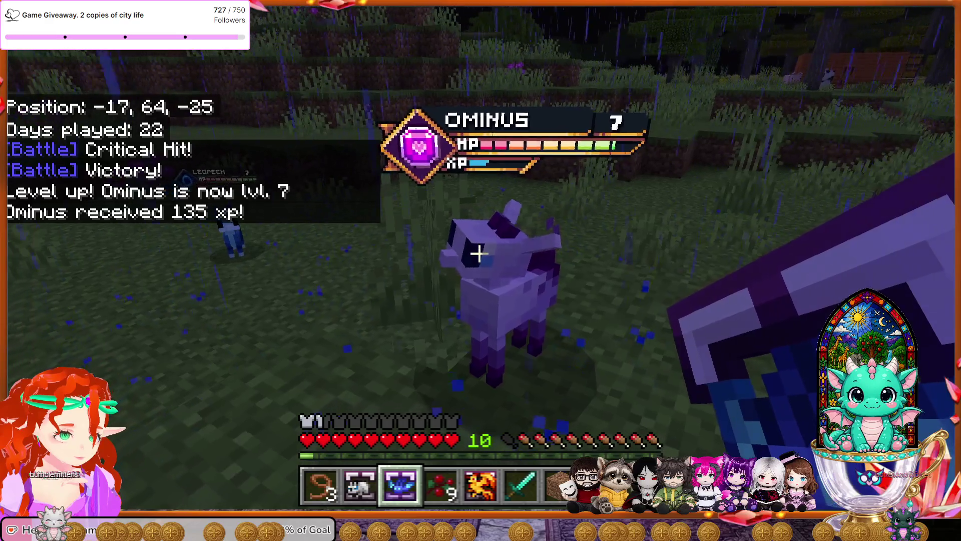
Walk up to the blue Leopeen and agree to battle it.
mouse_move(479, 254)
key(w)
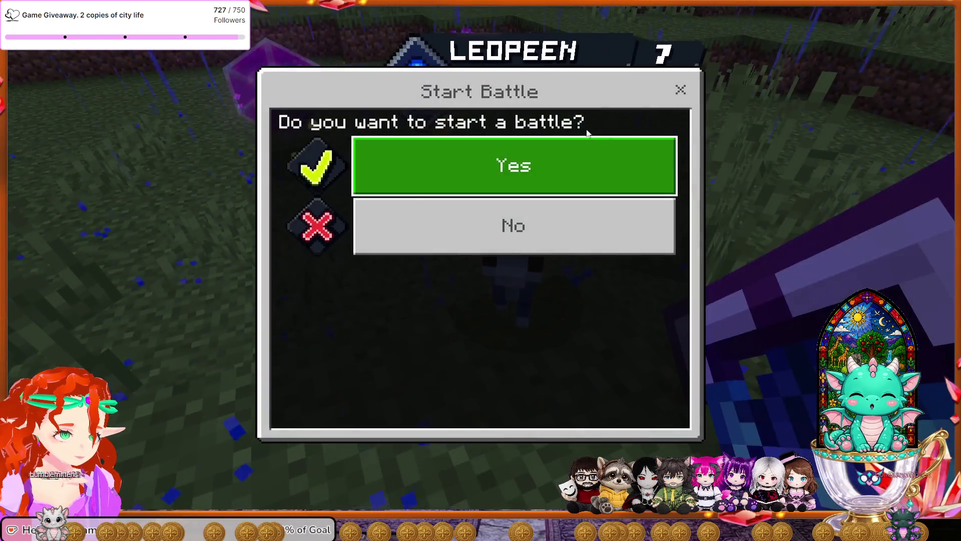
click(588, 155)
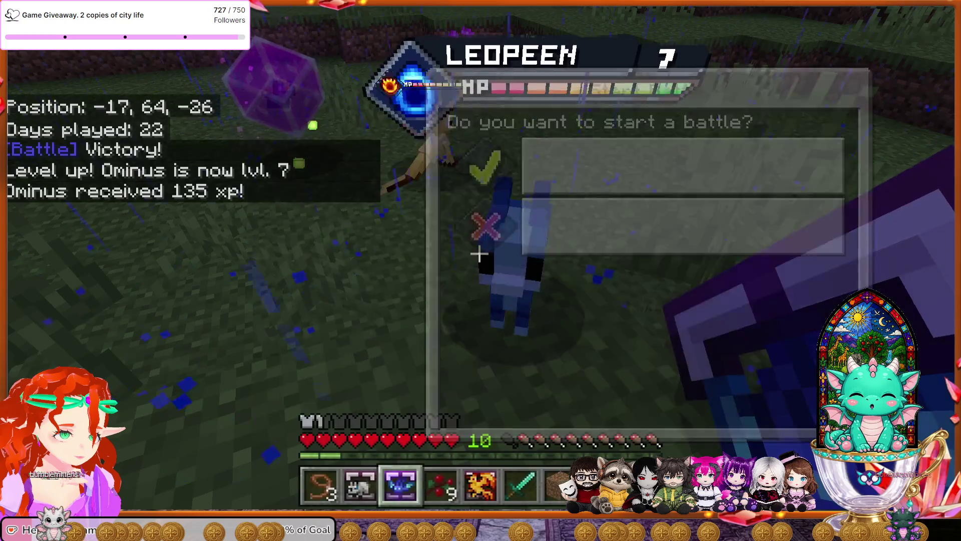
Approach Ominus, then send out and recall Craftymon to challenge the Rexonum.
key(w)
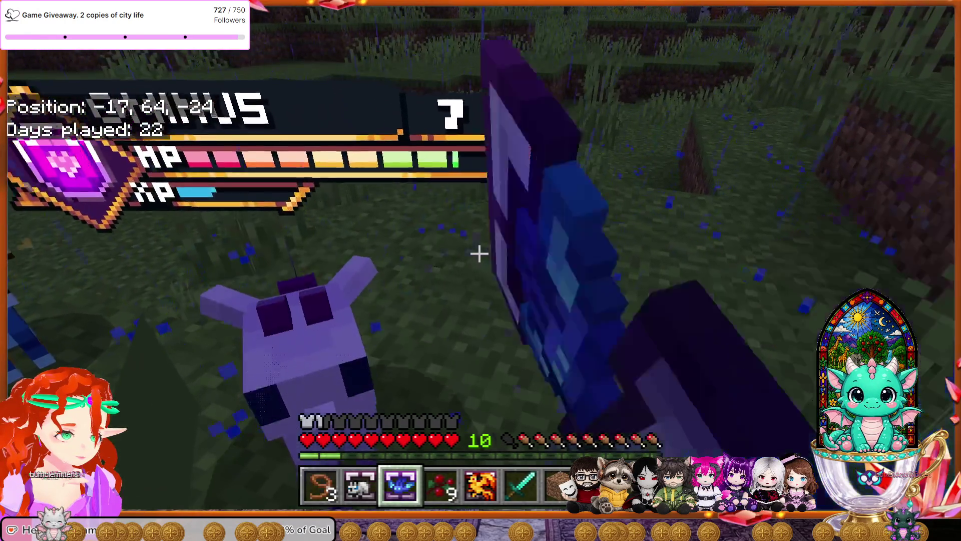
right_click(479, 253)
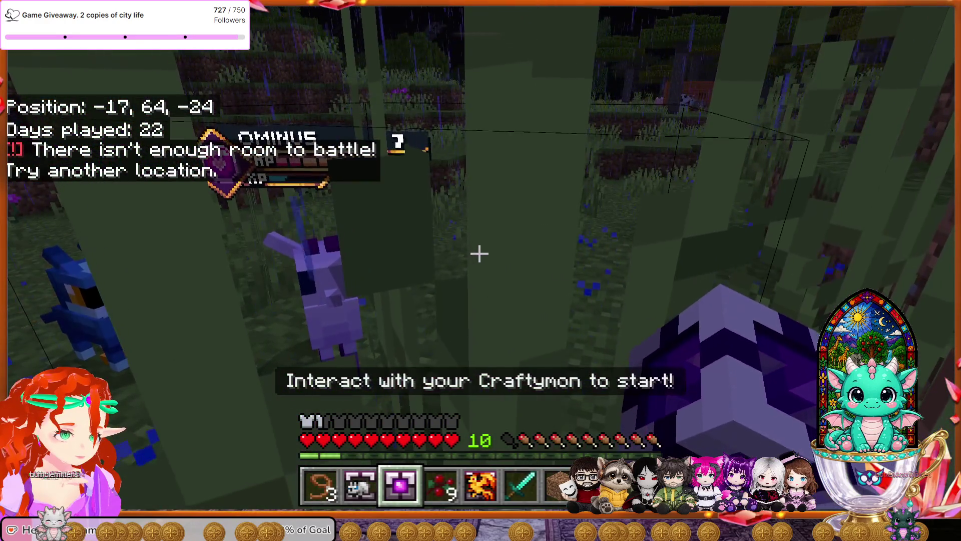
key(w)
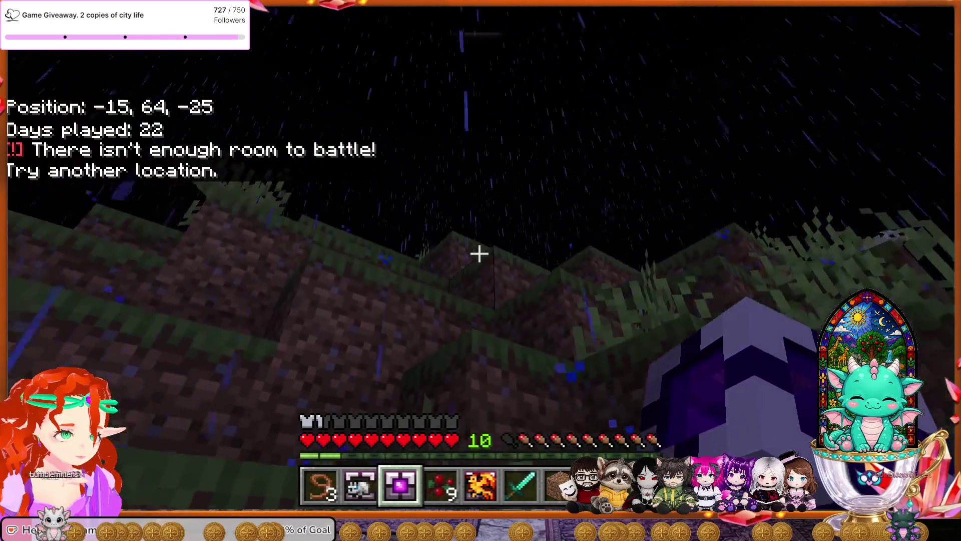
key(r)
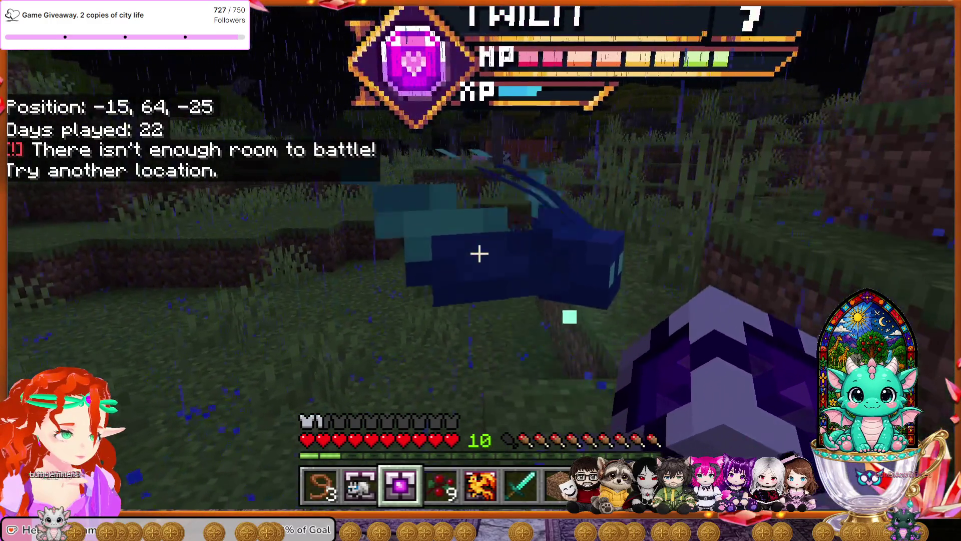
key(r)
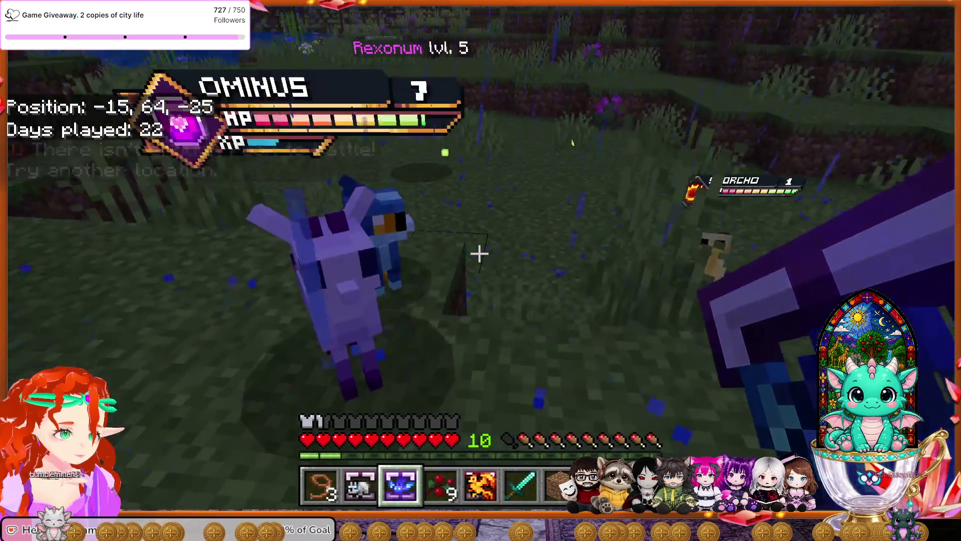
key(r)
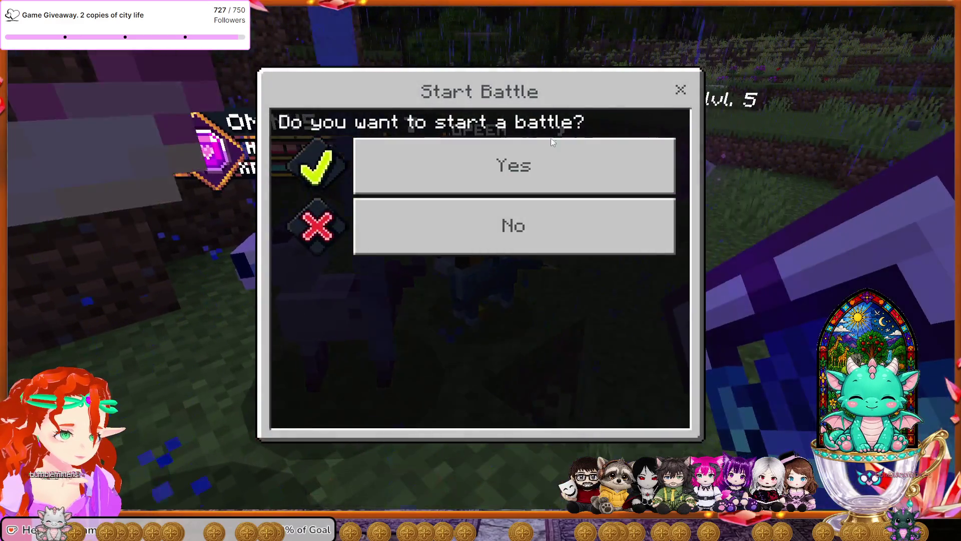
Confirm the battle, send out Twilit and use Light three times to defeat Rexonum.
click(552, 141)
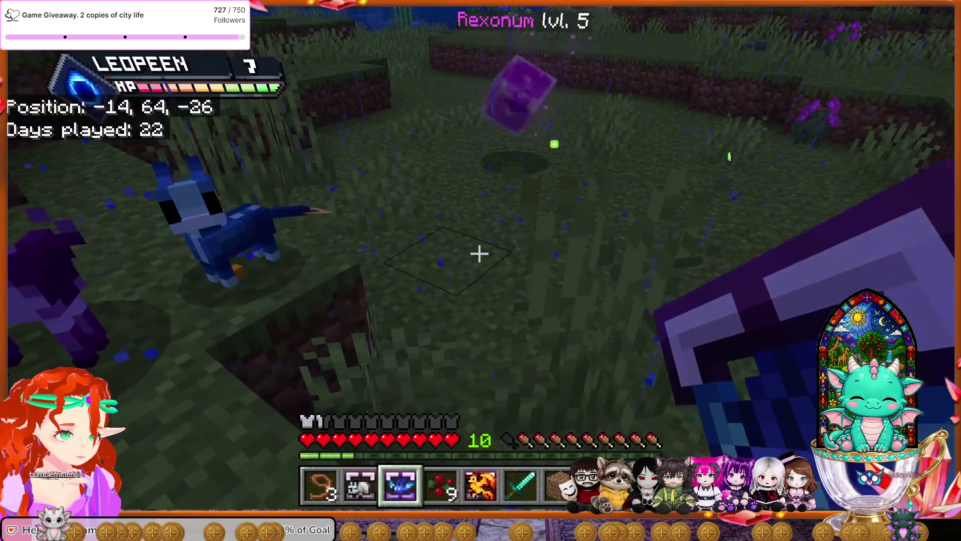
key(r)
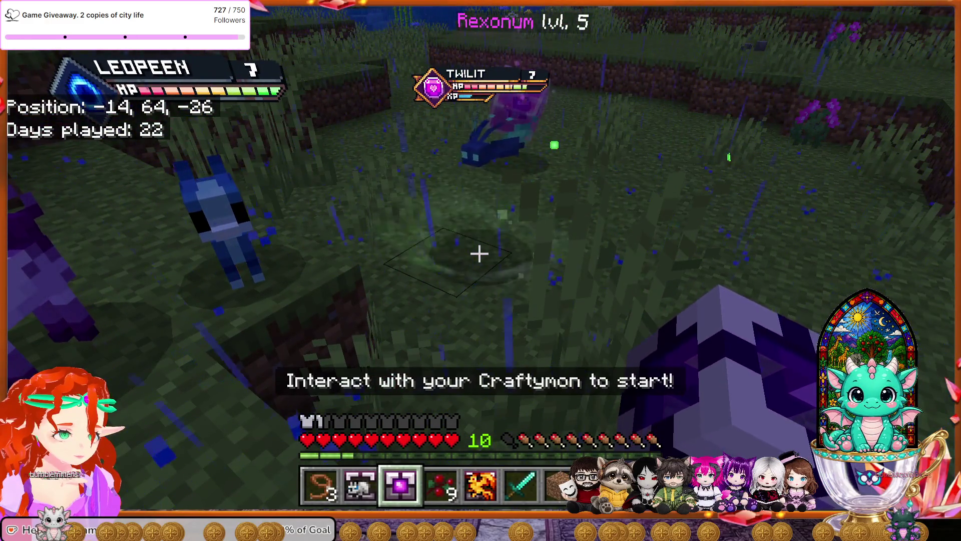
key(w)
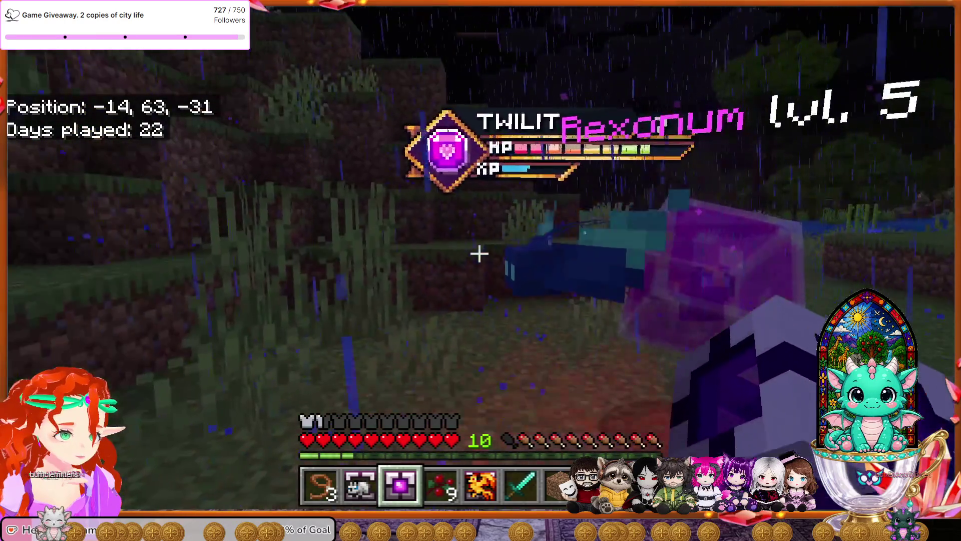
right_click(480, 254)
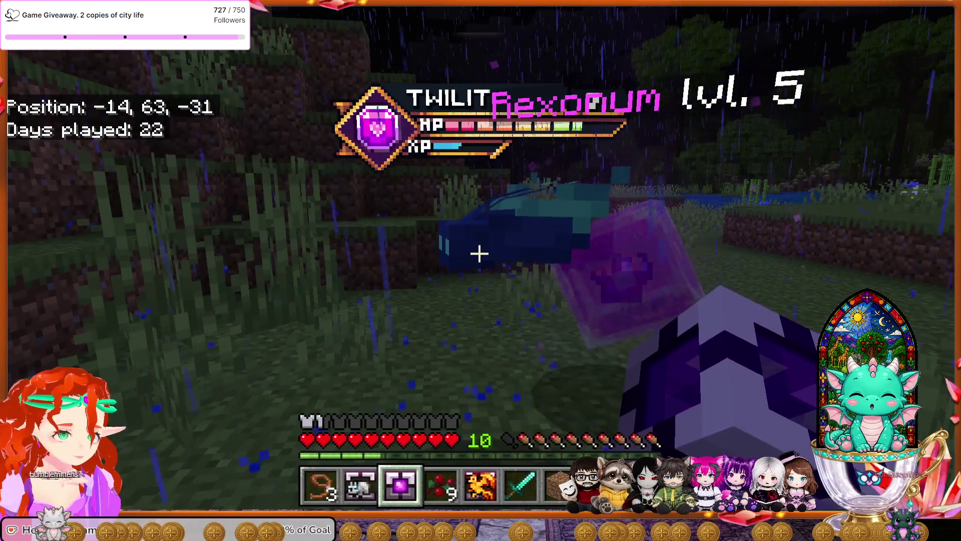
right_click(480, 254)
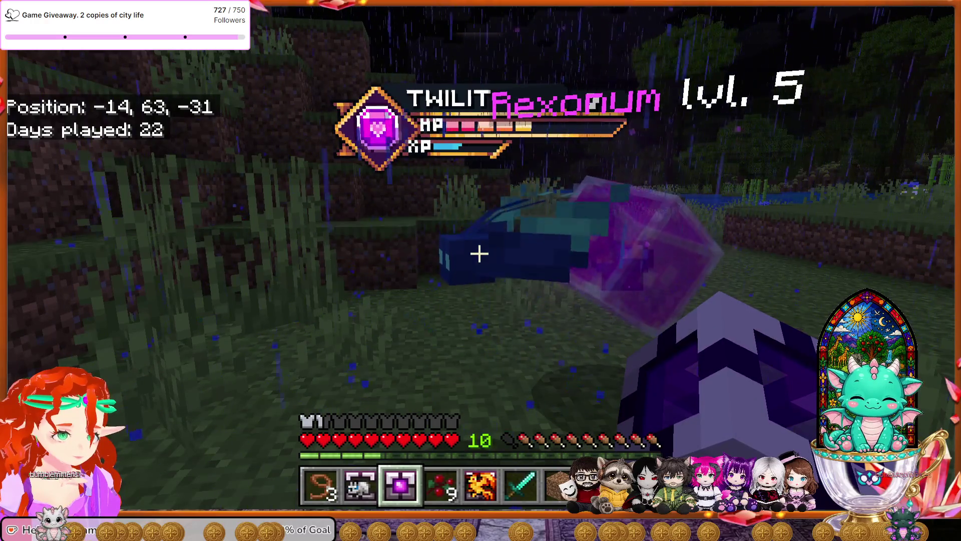
right_click(480, 254)
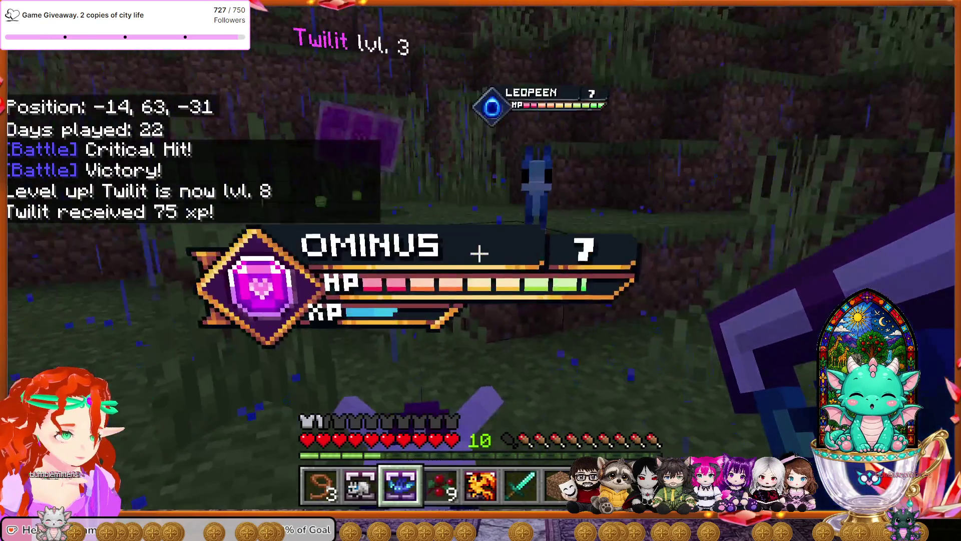
Switch to Ominus, dismiss a battle prompt and send out Twilit for another battle.
key(r)
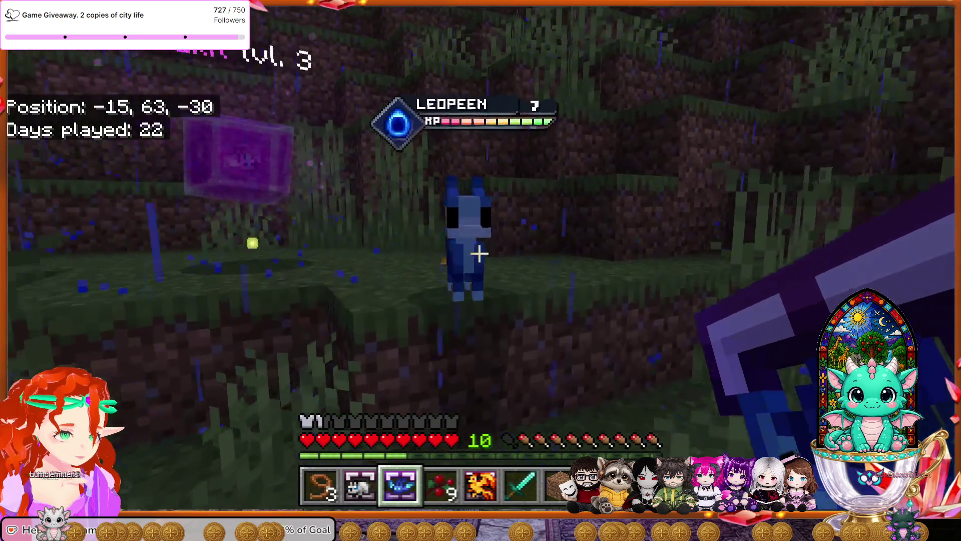
key(r)
key(Escape)
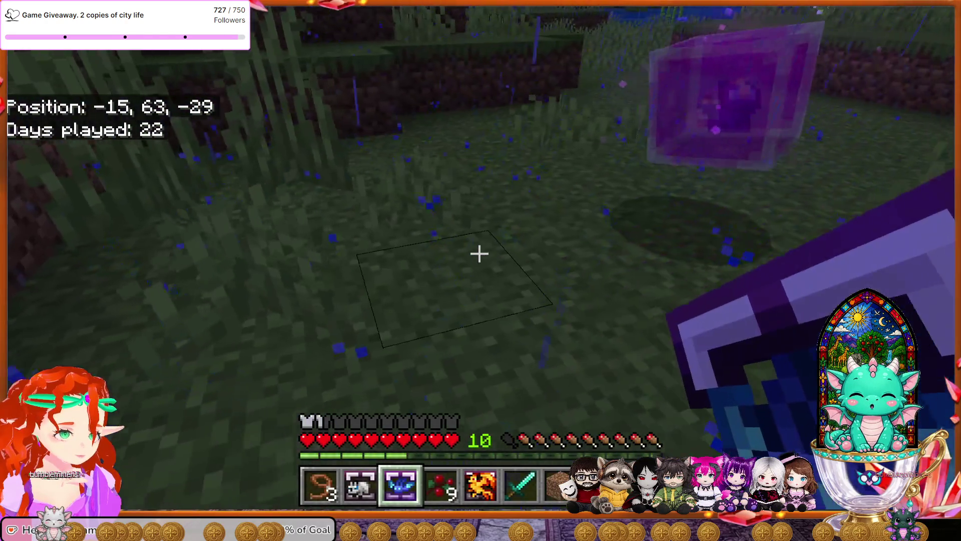
key(r)
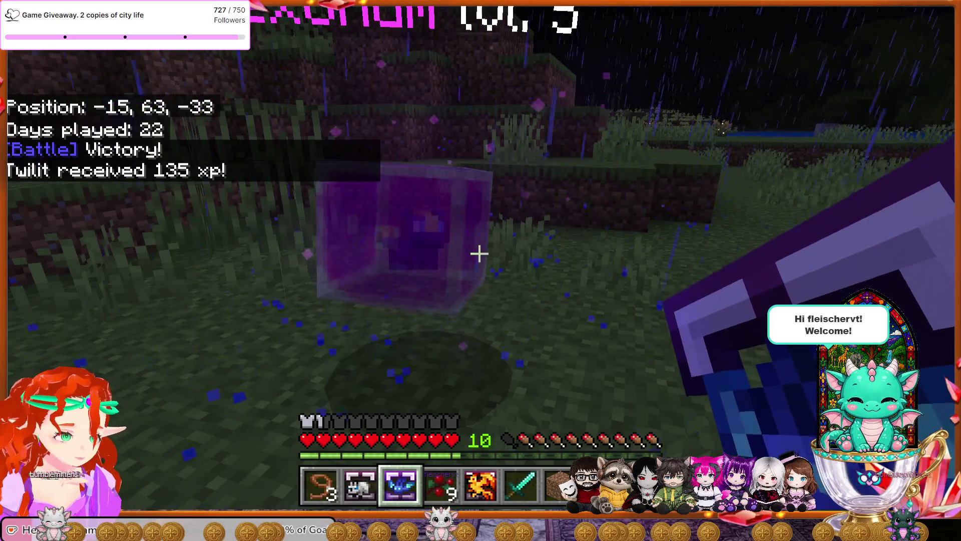
Kill the wild Rexonum with the Diamond Sword and open the inventory.
key(6)
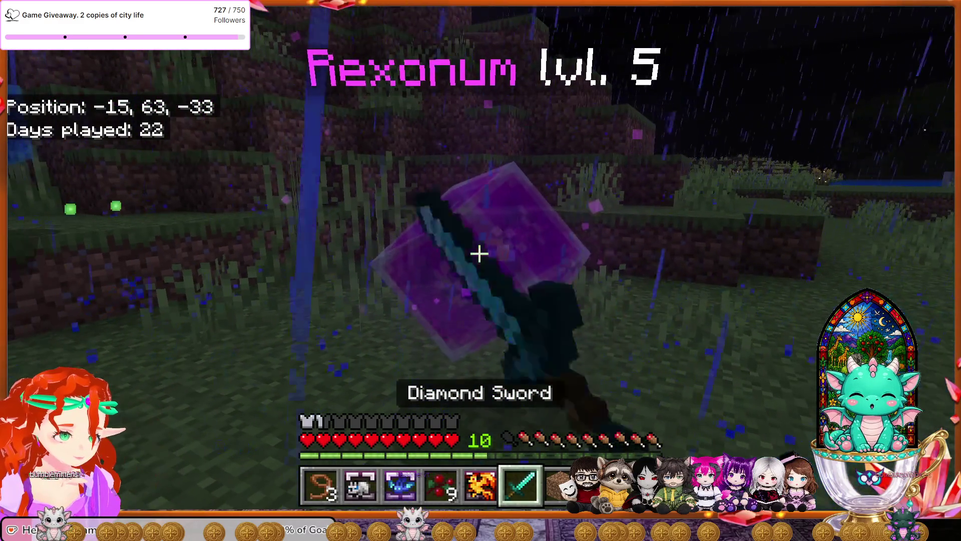
click(480, 253)
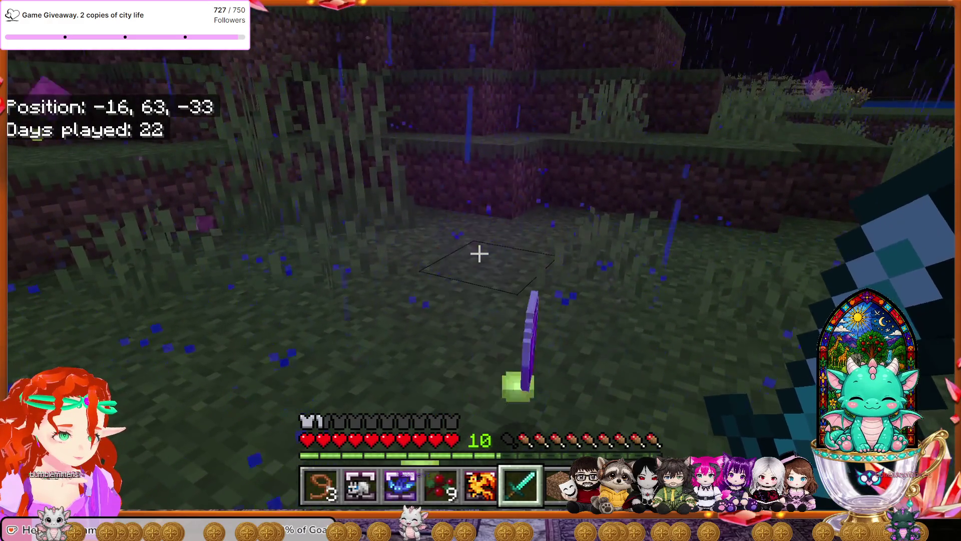
key(e)
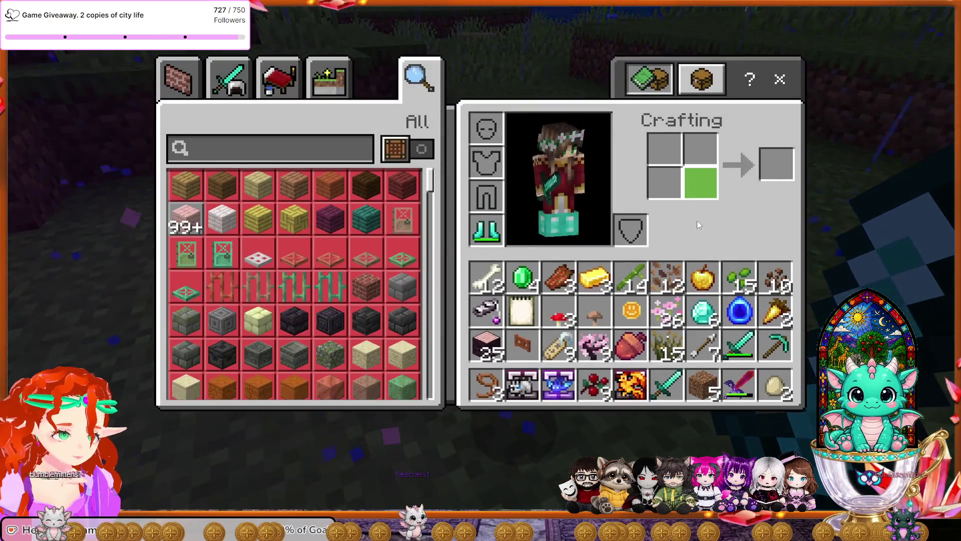
Store the Magic Core in the inventory, close it and swing the sword at a nearby mob.
click(531, 318)
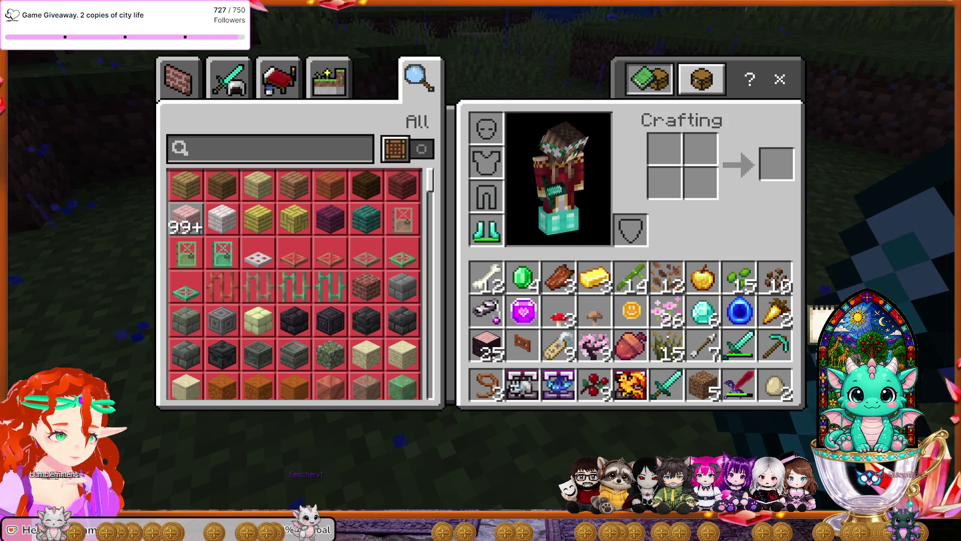
key(e)
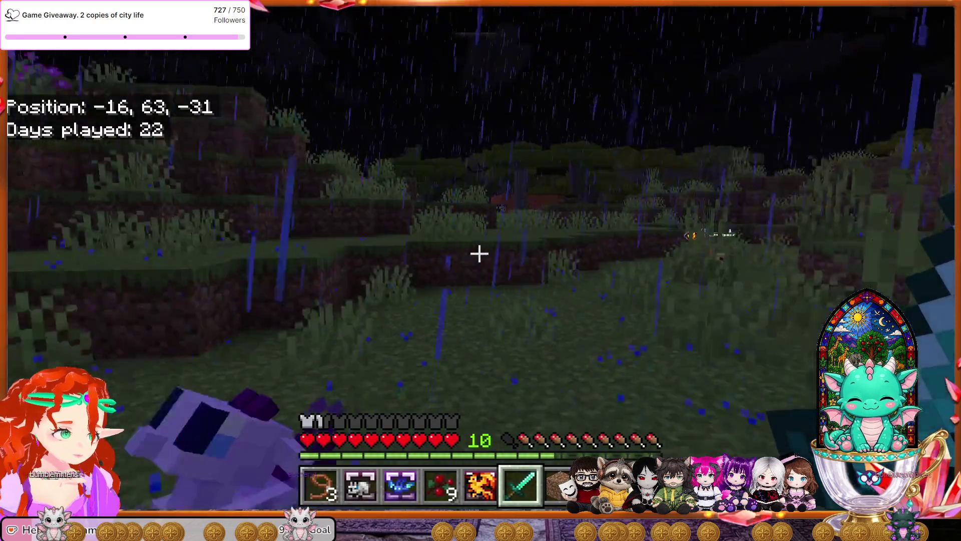
click(479, 254)
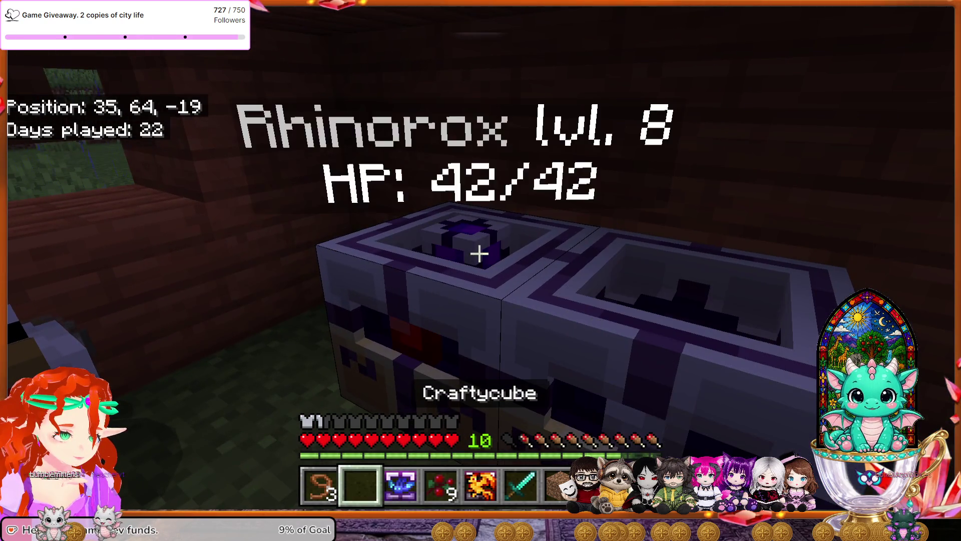
Place Twilit on the Craftycube to heal, and put Fermix on and off the second one.
key(3)
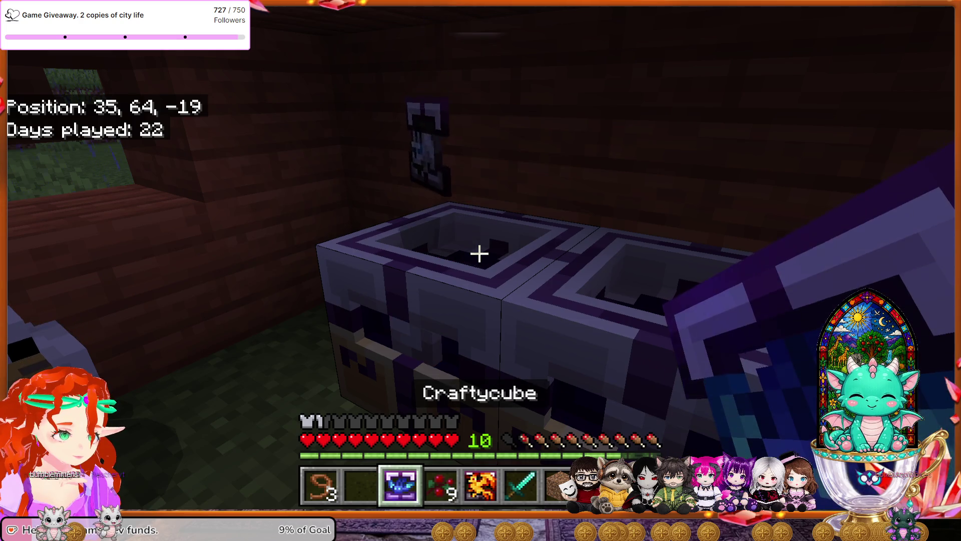
right_click(479, 254)
key(5)
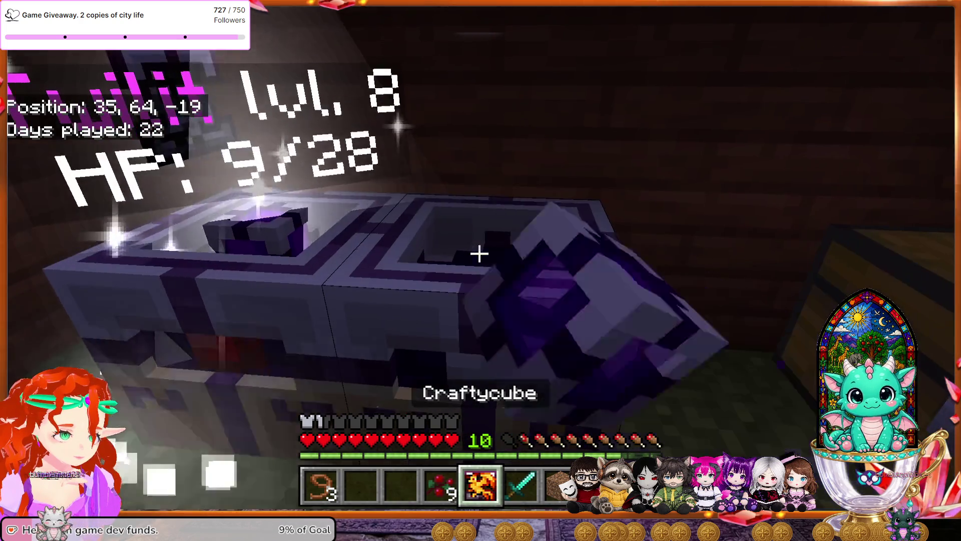
right_click(479, 254)
right_click(479, 254)
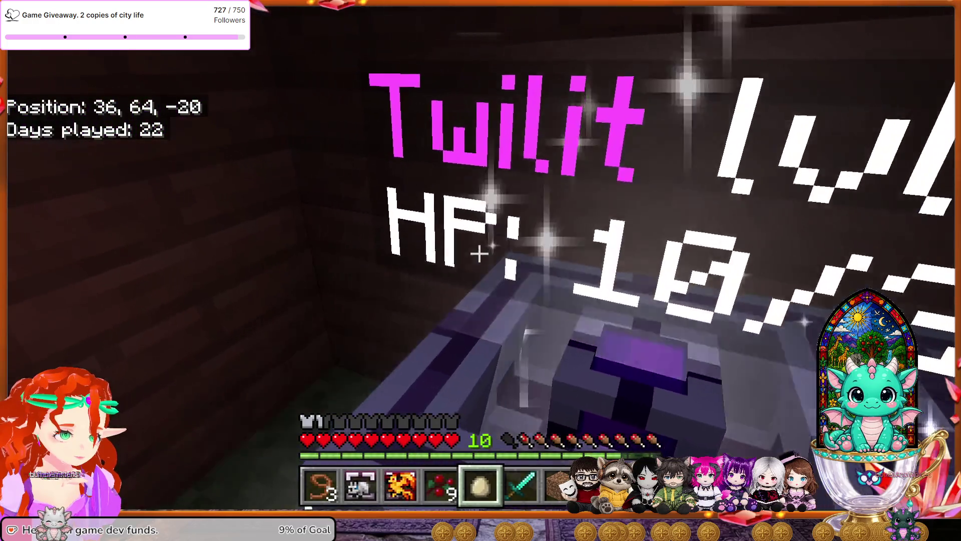
Walk to the large chest by the wall and store the 2 items in it.
key(w)
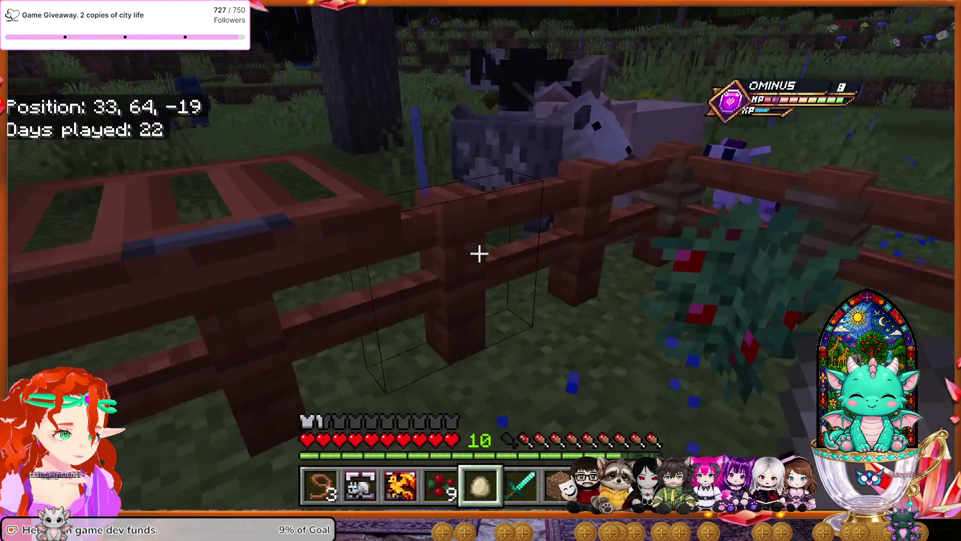
key(w)
key(w)
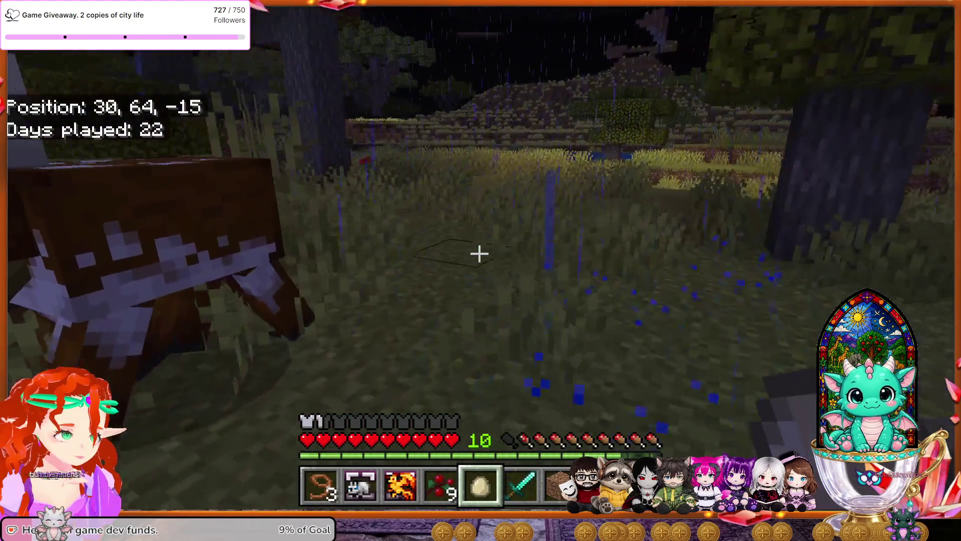
key(w)
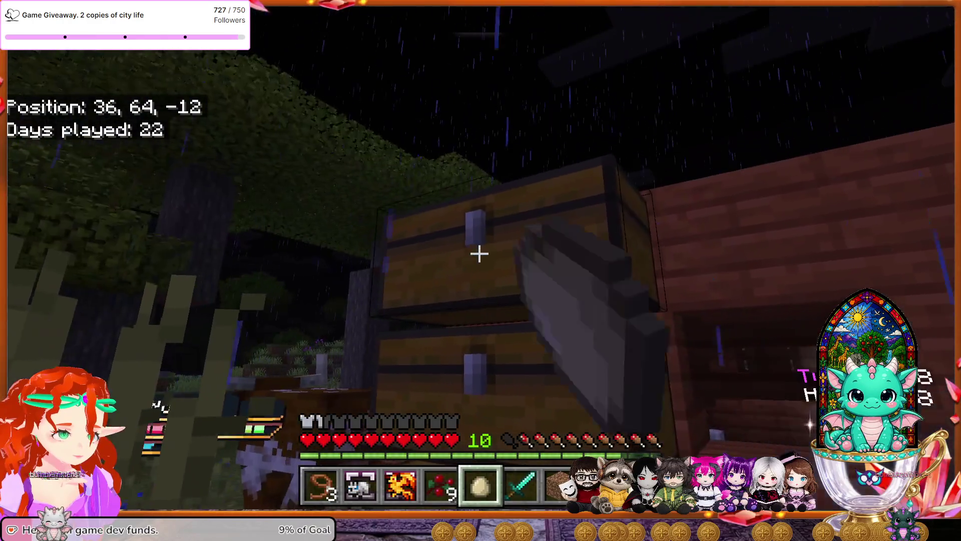
right_click(479, 254)
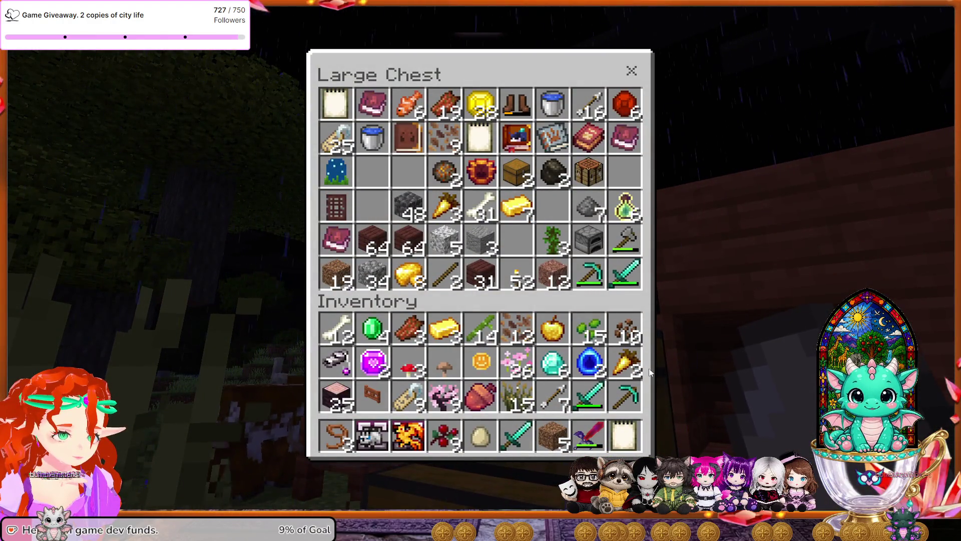
shift+click(630, 368)
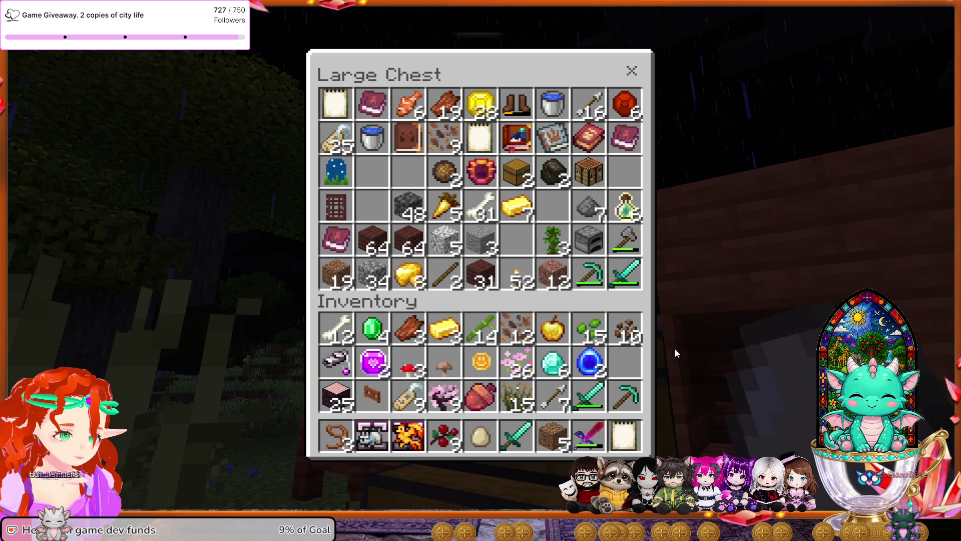
key(Escape)
Equip the Diamond Sword and kill the spider near the chests.
key(w)
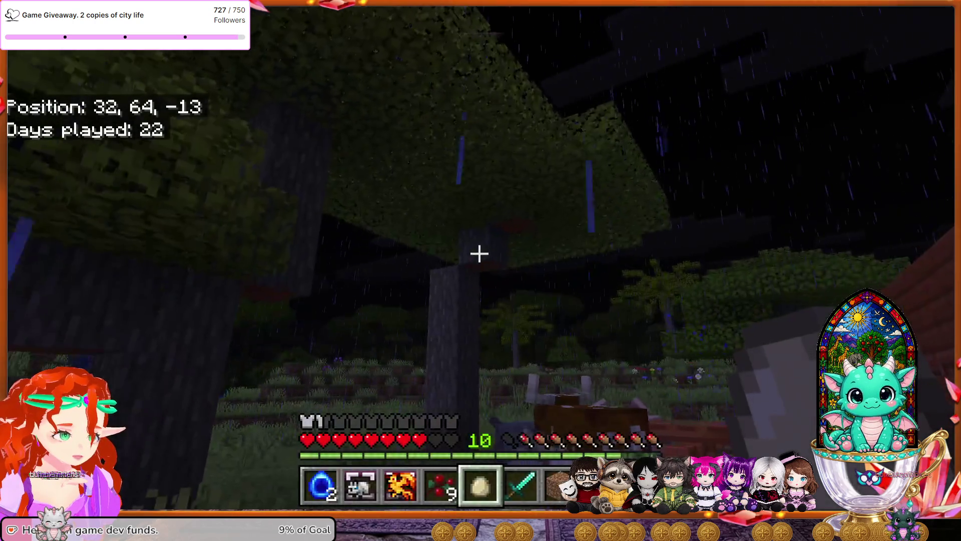
key(6)
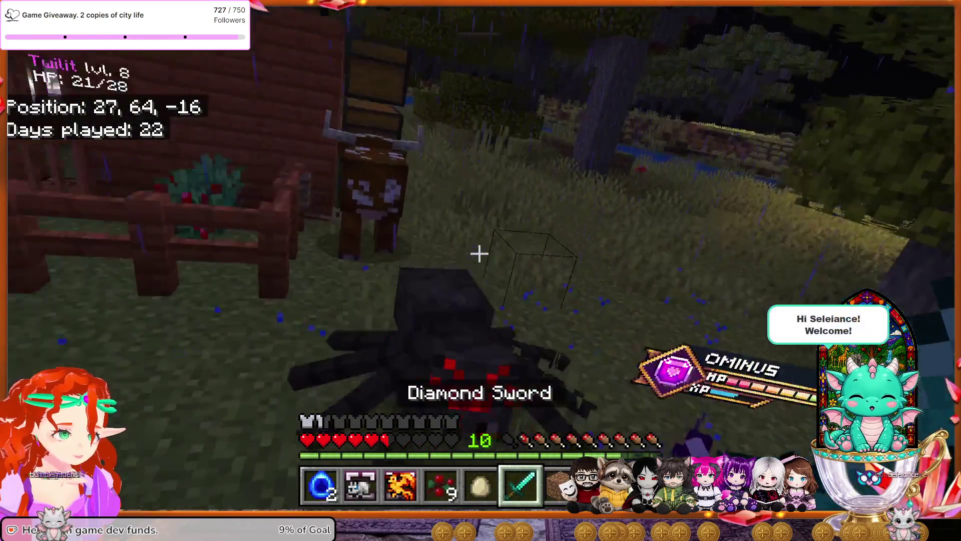
click(479, 254)
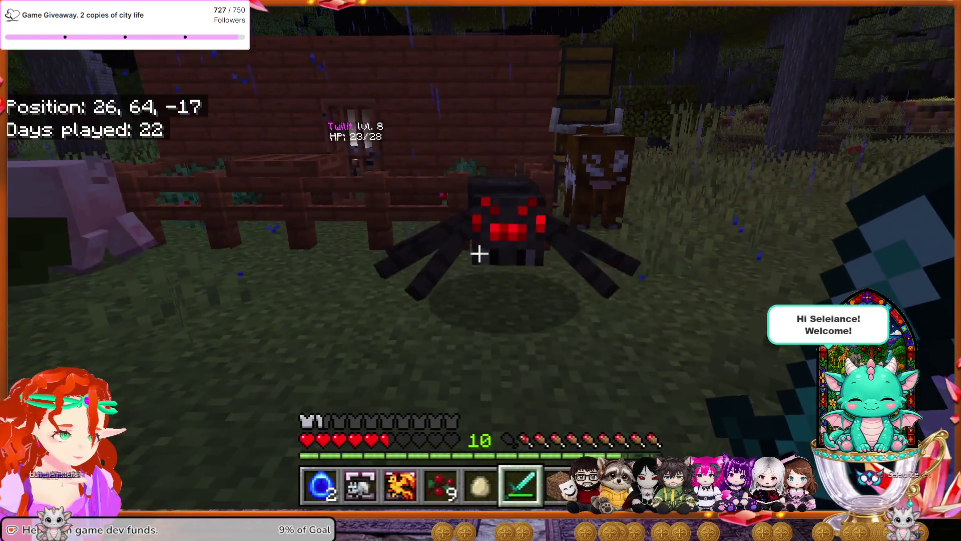
click(479, 254)
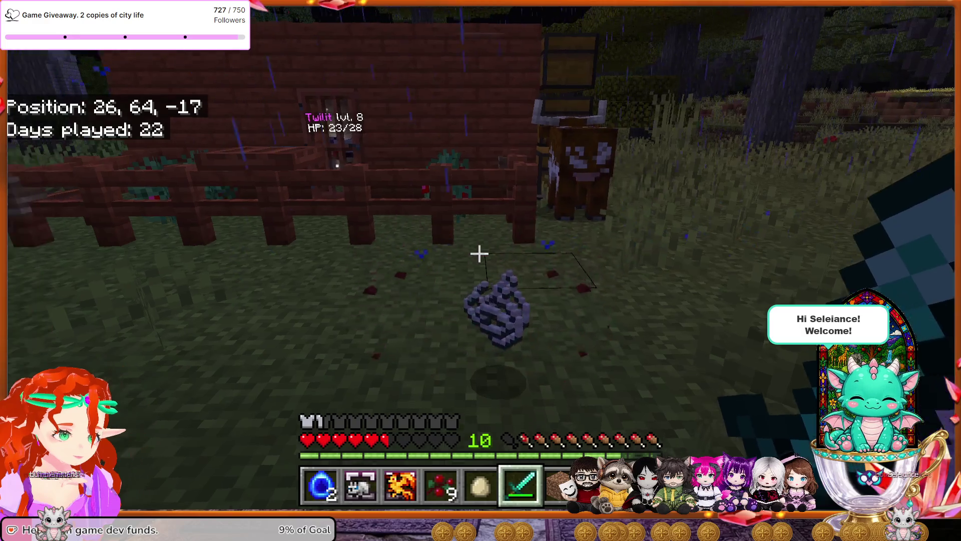
Walk along the pen to the barn and open the large chest there.
key(w)
key(w)
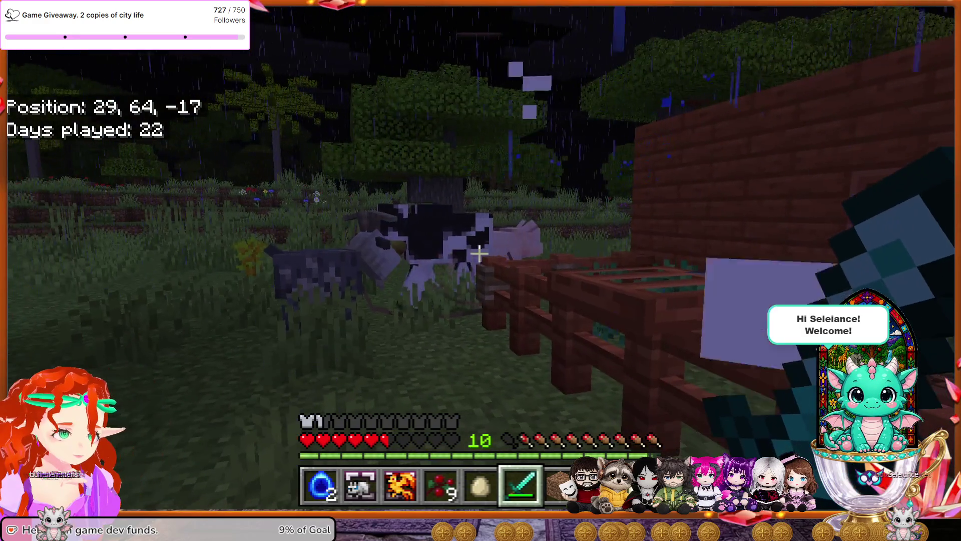
key(w)
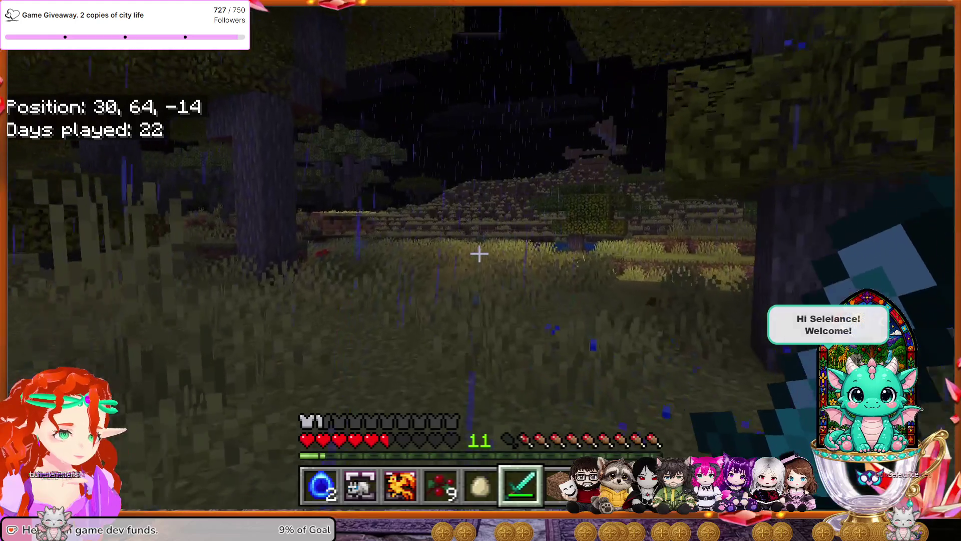
key(w)
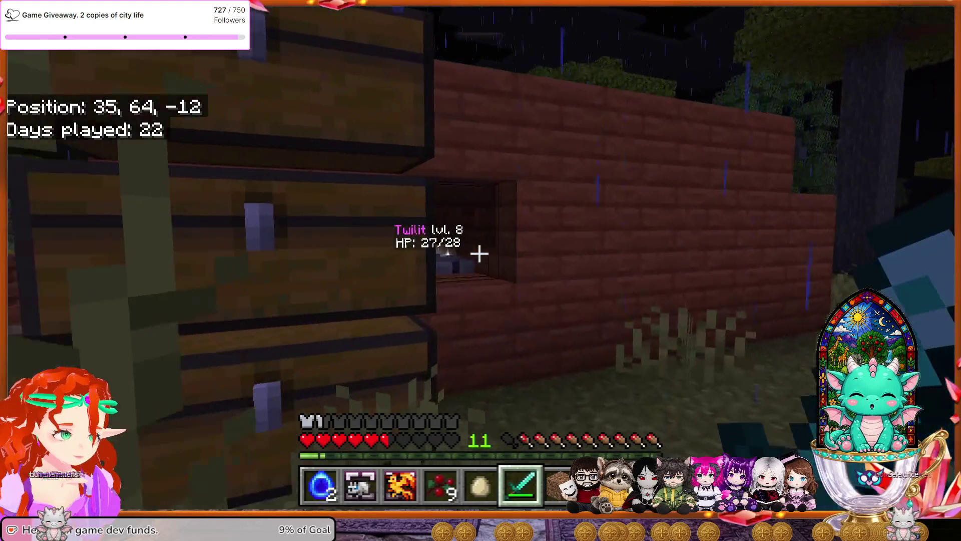
right_click(479, 254)
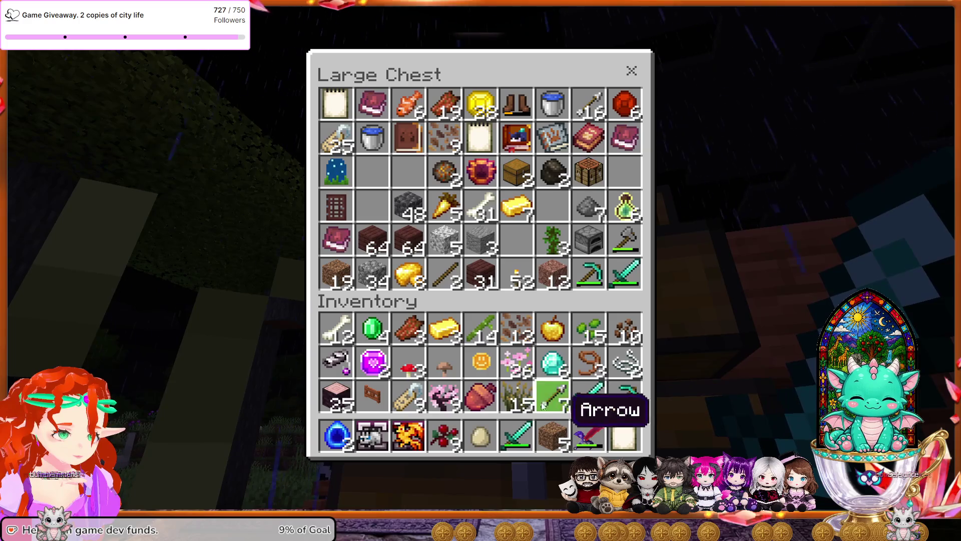
Put the gold ingots, red and other mushrooms, and emeralds into the large chest.
shift+click(441, 335)
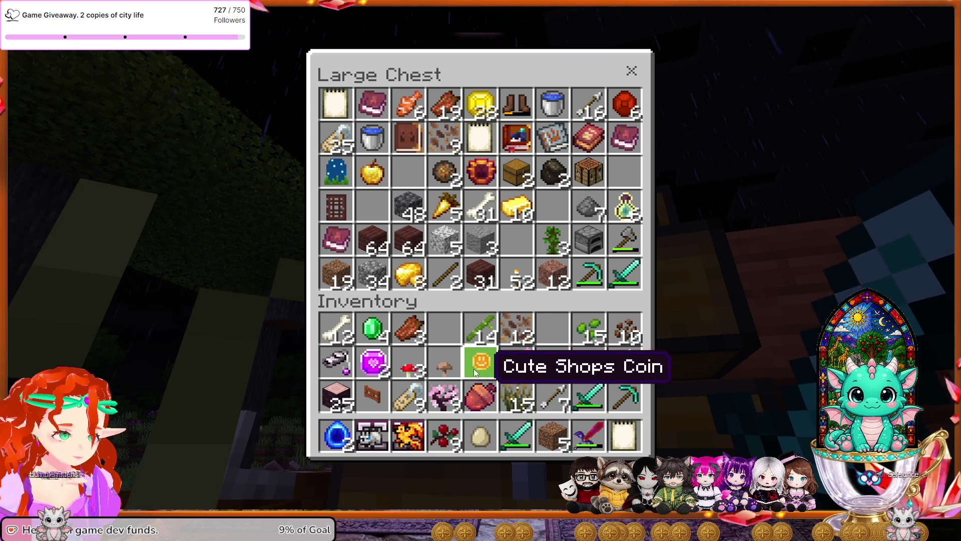
shift+click(421, 362)
shift+click(445, 362)
shift+click(419, 342)
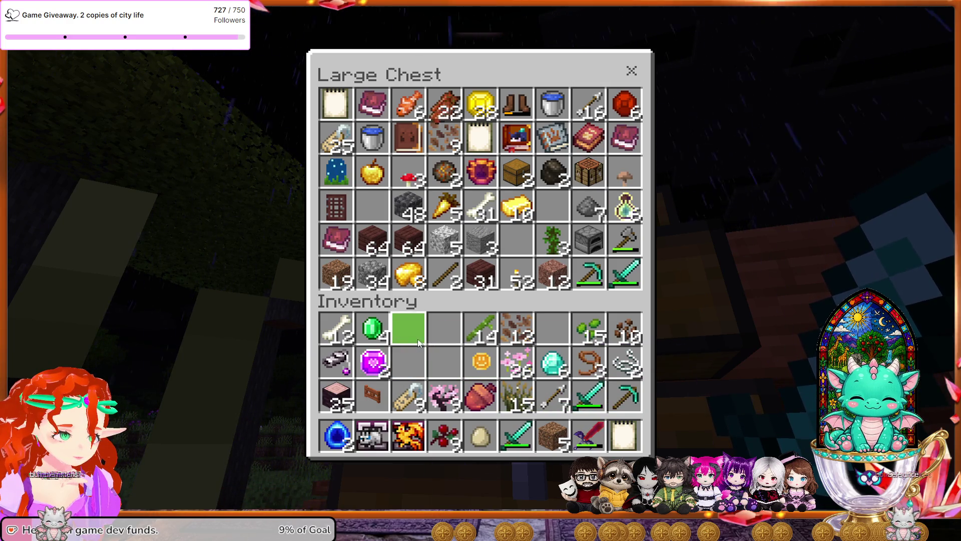
shift+click(387, 342)
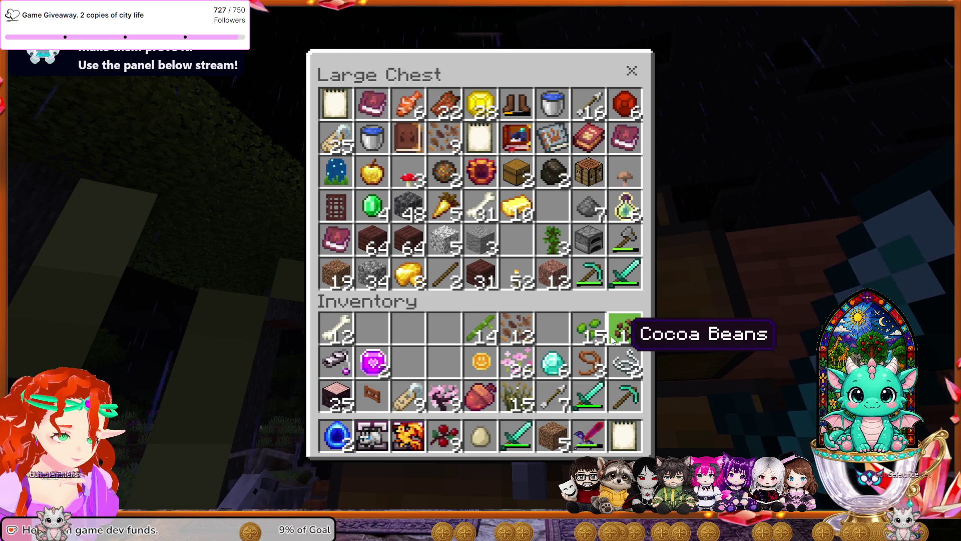
key(Escape)
Walk past the chests and Ominus, through the wooden door into the room.
key(w)
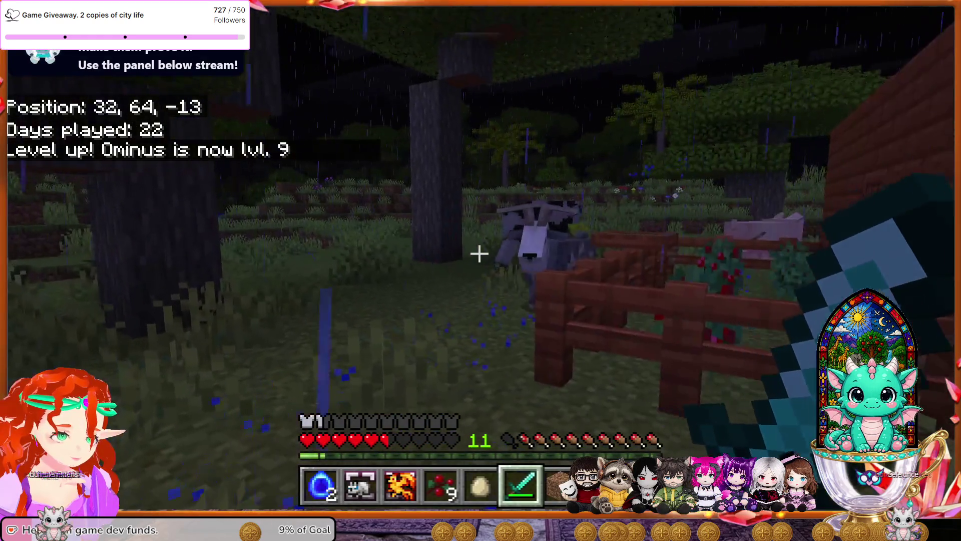
key(w)
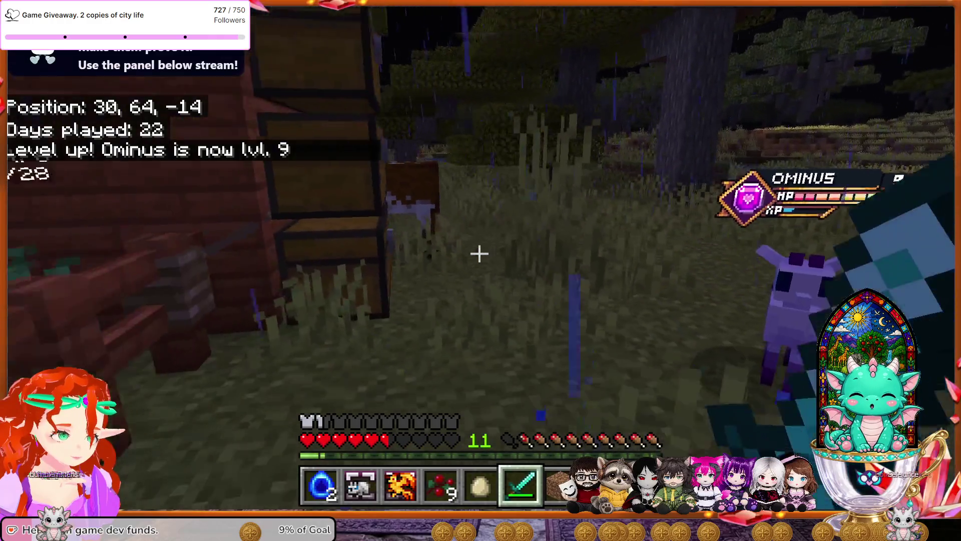
key(w)
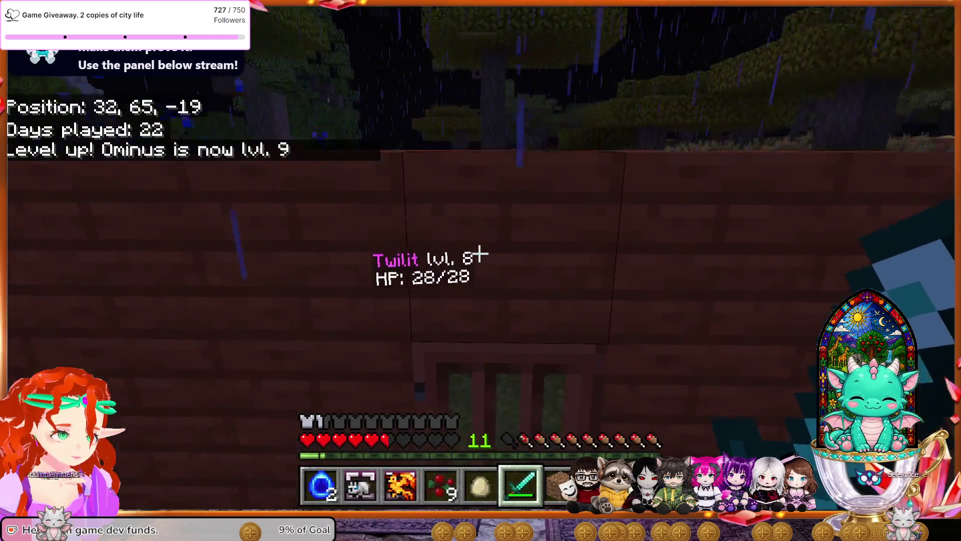
key(w)
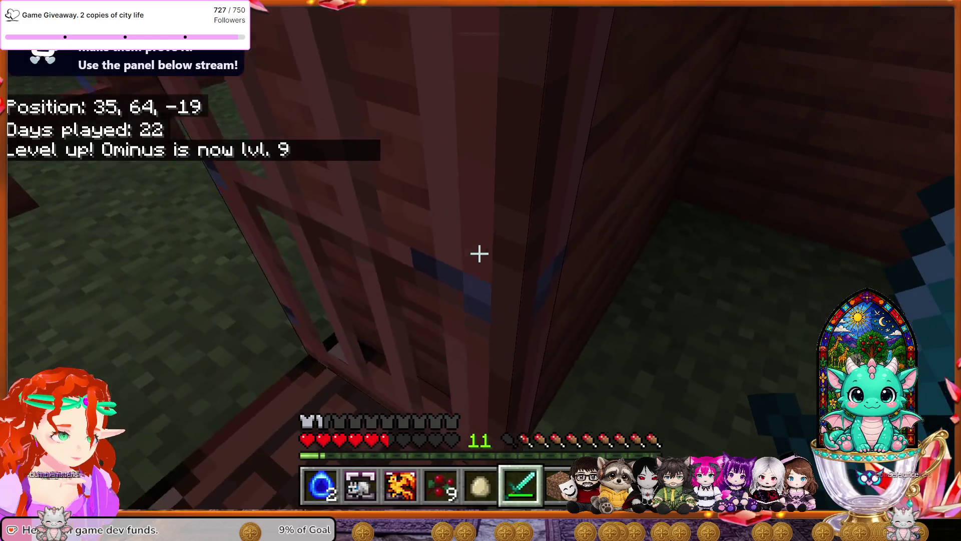
At Twilit's purple pot, swap the blue item into hotbar slot 4, displacing the sweet berries.
key(w)
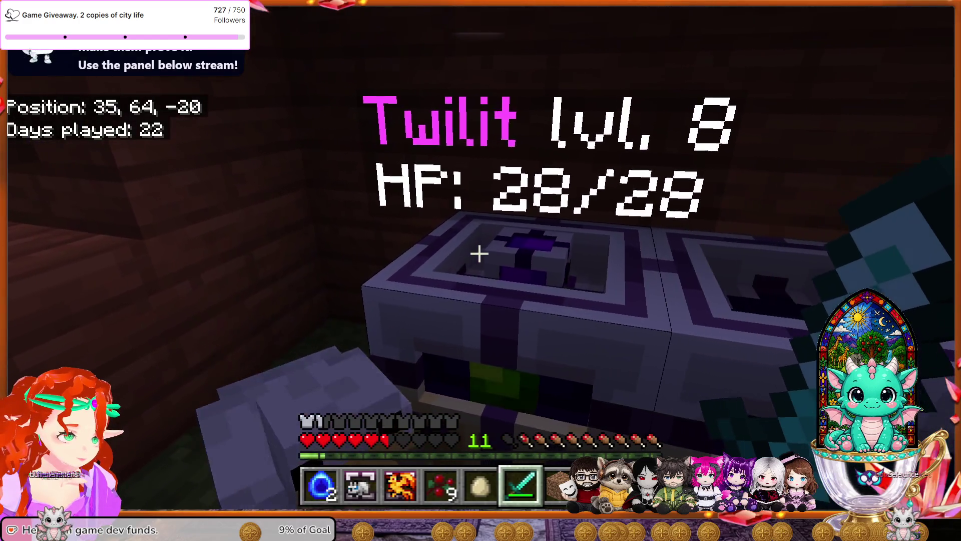
key(w)
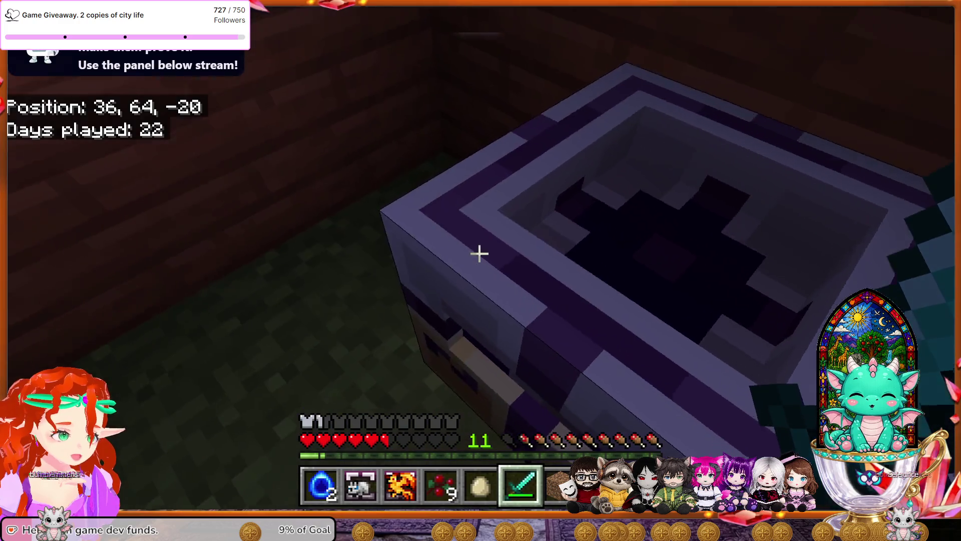
key(e)
click(522, 277)
click(595, 384)
click(594, 310)
key(e)
Open the room's large chest and stack the Aqua Cores into it.
key(w)
right_click(481, 270)
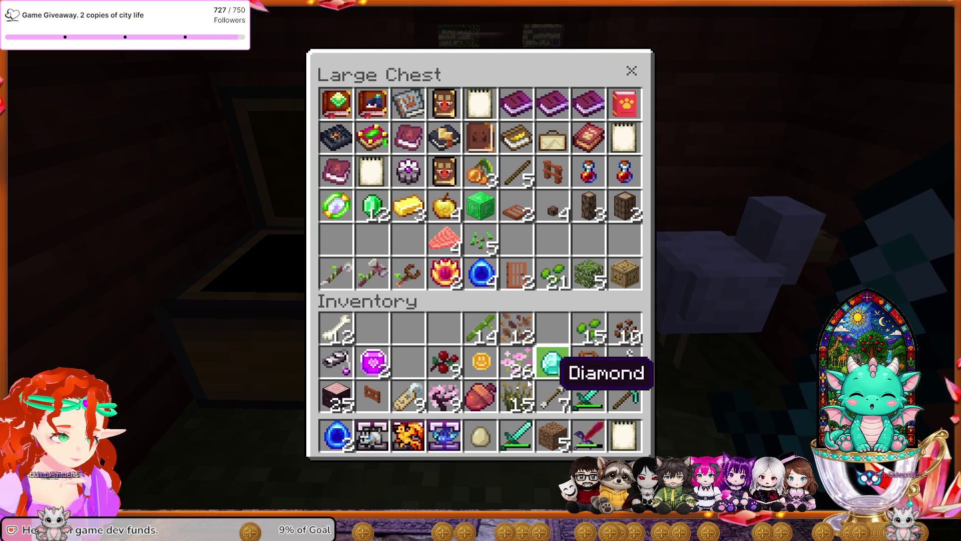
shift+click(336, 435)
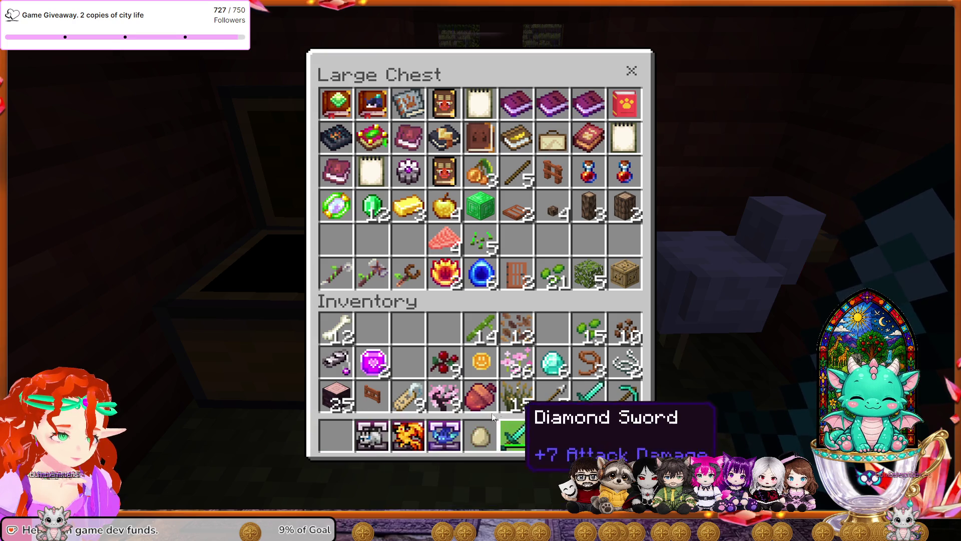
Store the Magic Cores in the chest, then move the 26 Pink Petals into hotbar slot 1.
click(373, 363)
click(516, 273)
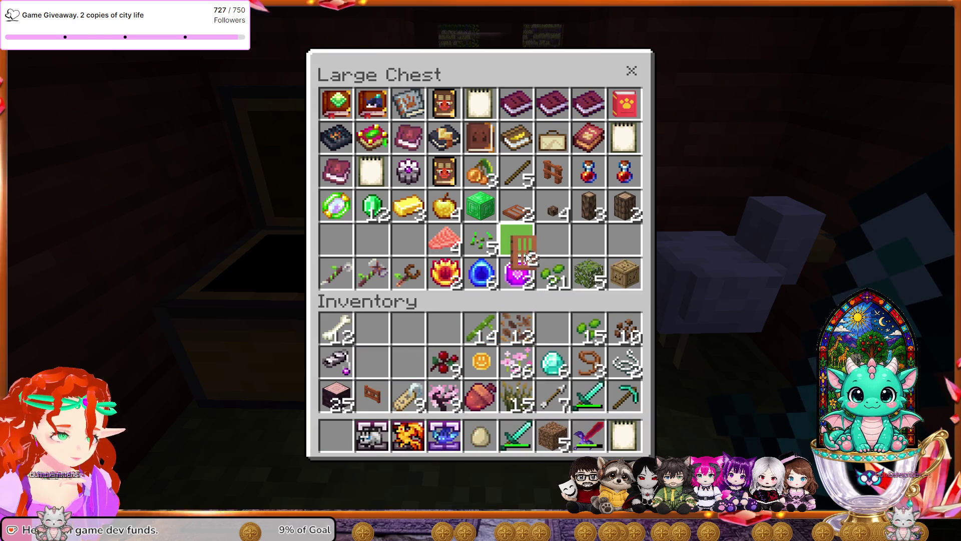
click(516, 239)
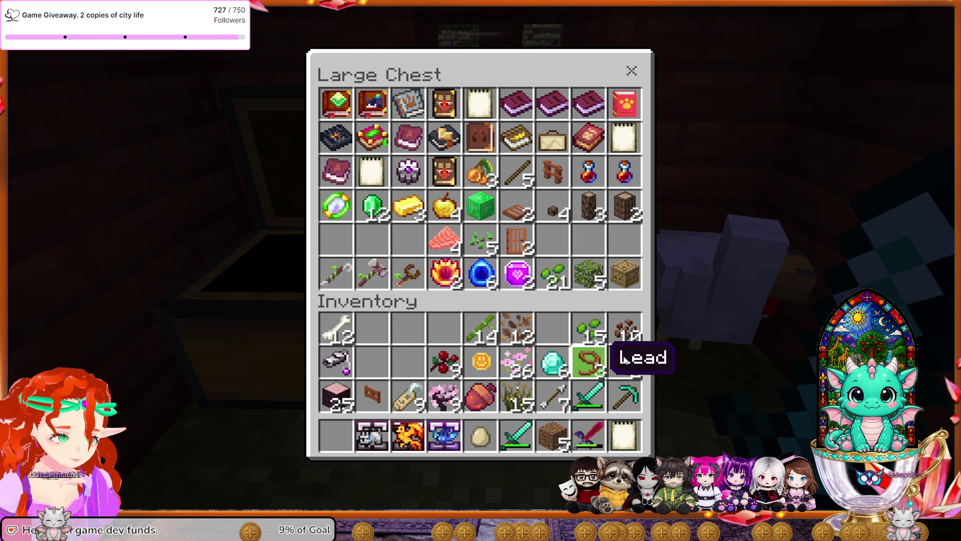
key(e)
key(e)
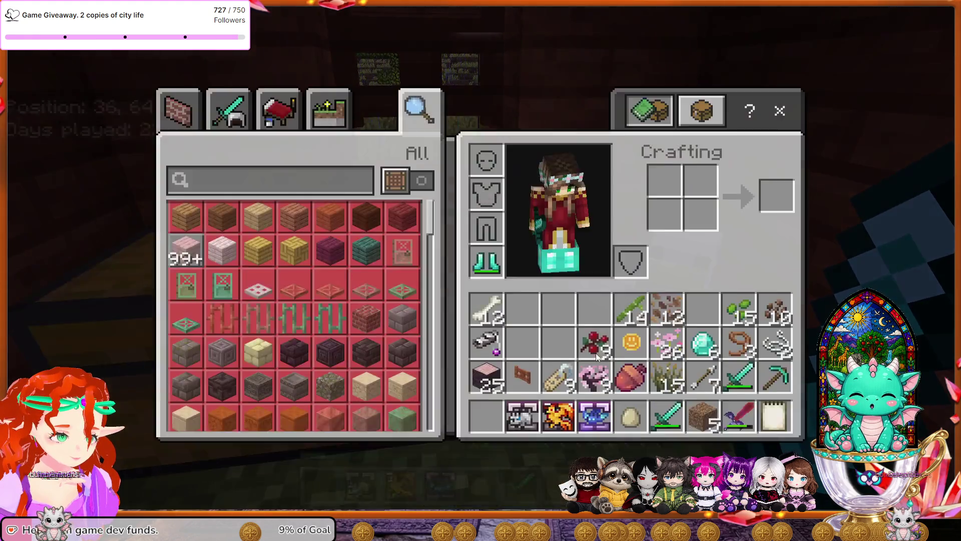
shift+click(670, 311)
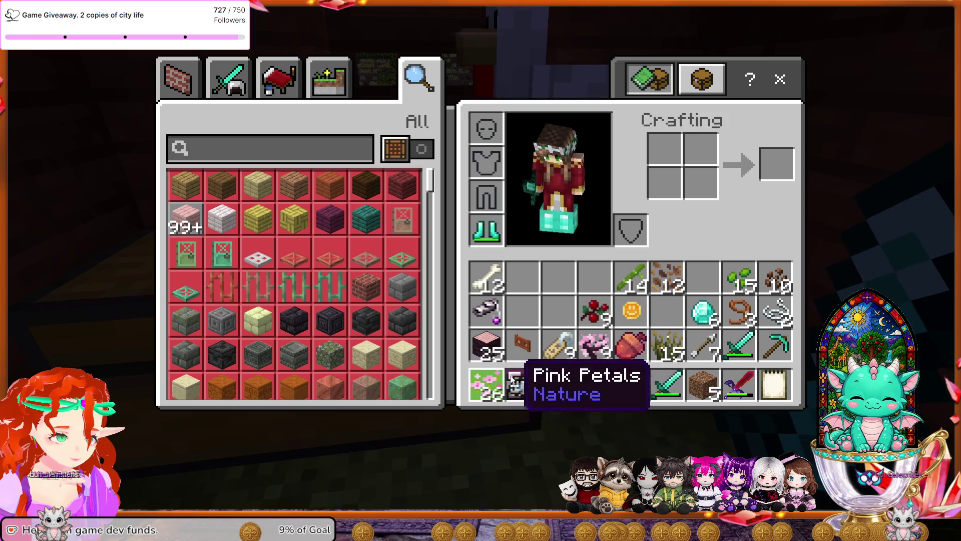
Put the Firefly Bushes into hotbar slot 5 and head out along the pen fence.
key(5)
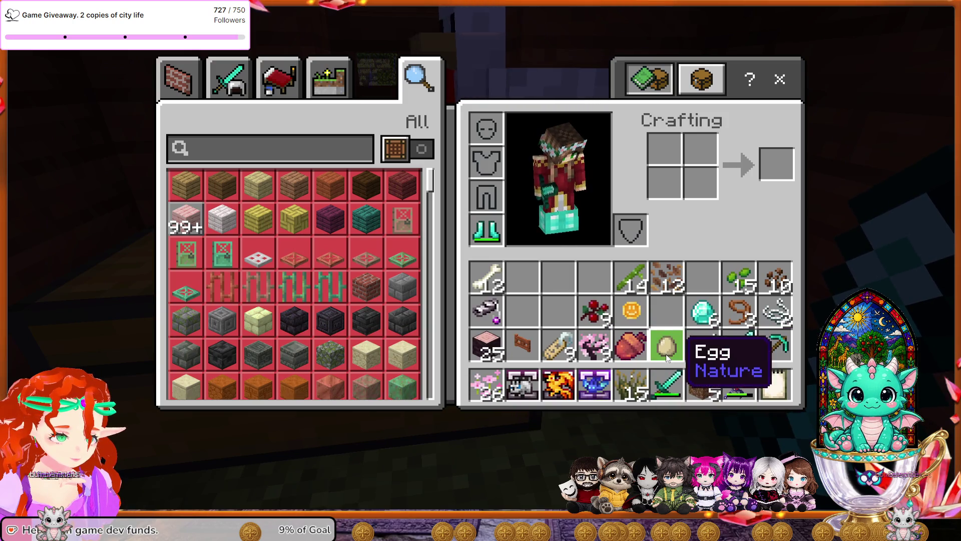
key(e)
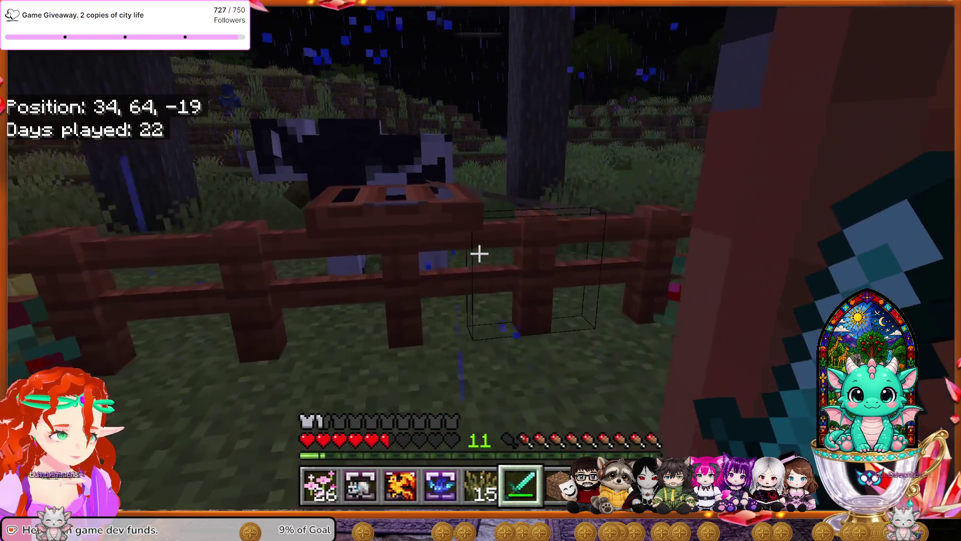
key(w)
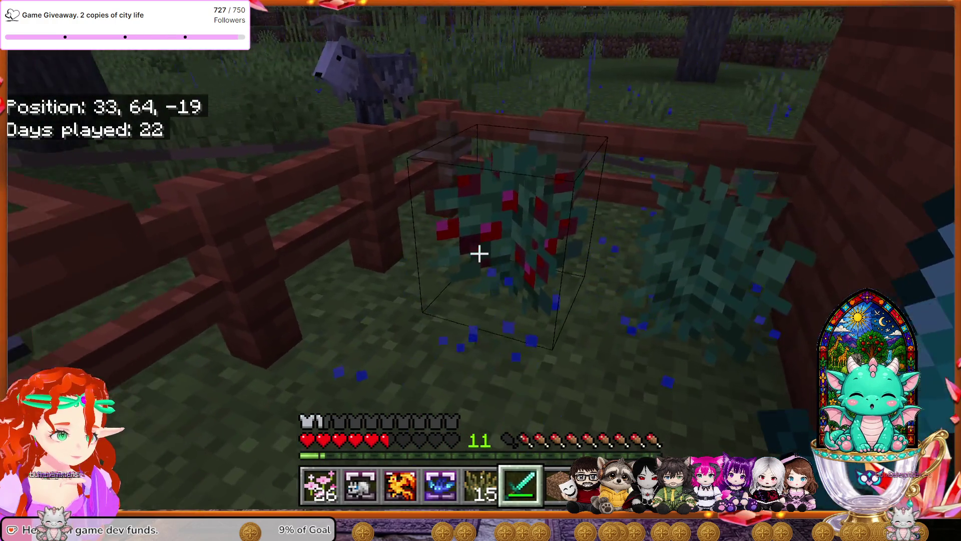
key(w)
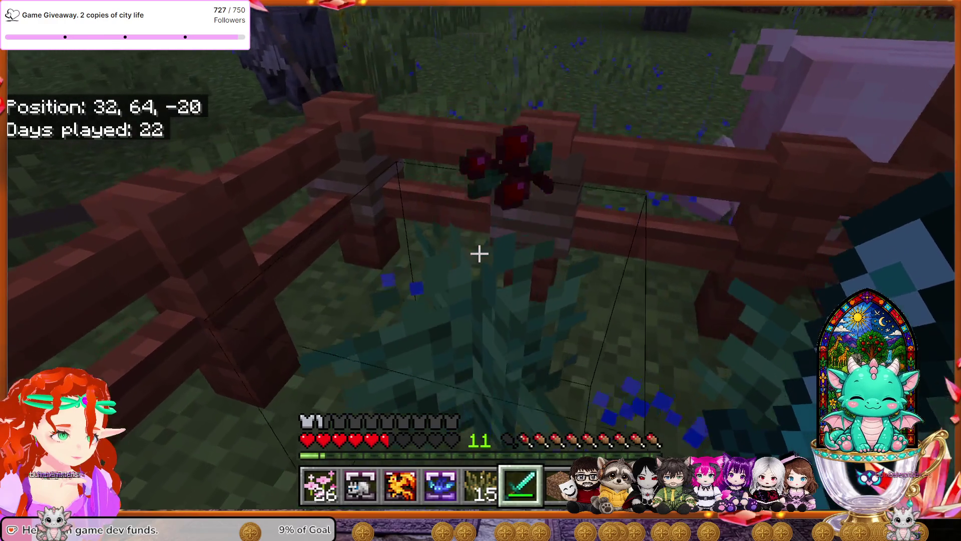
key(w)
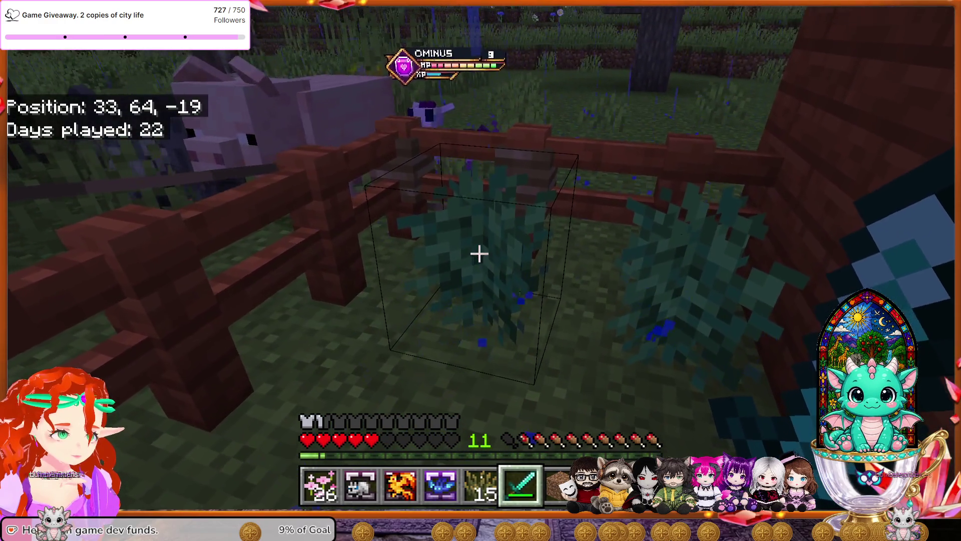
Walk around the pen and field back toward the chest wall, then select the Pink Petals.
mouse_move(480, 254)
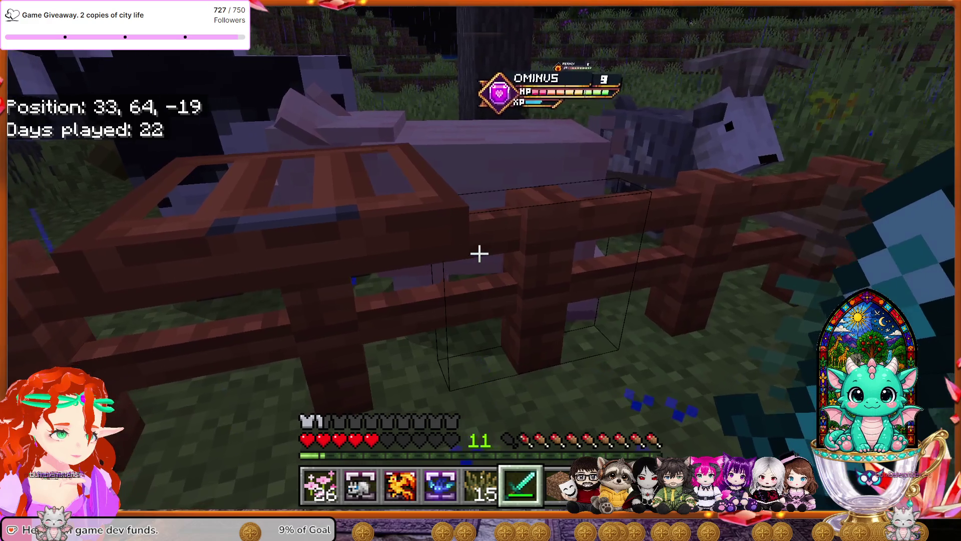
key(w)
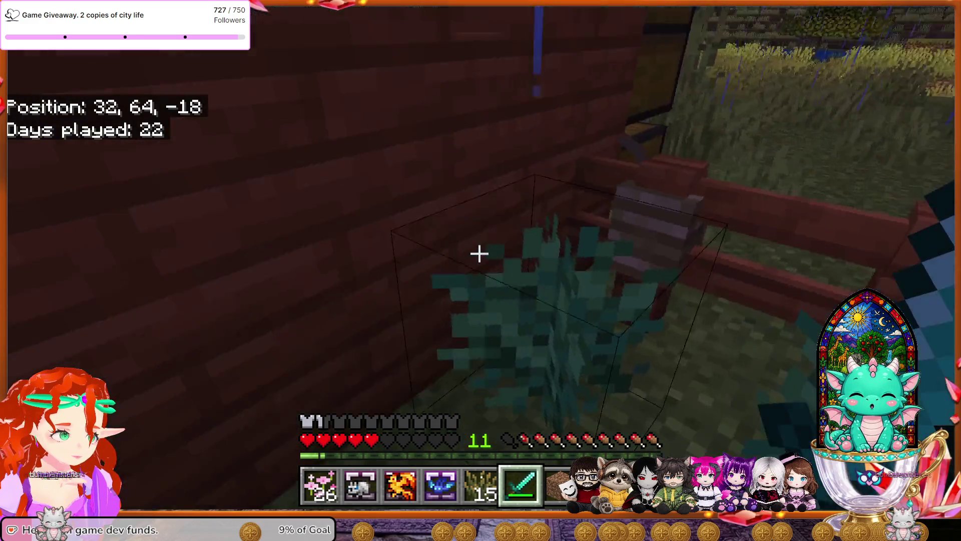
key(w)
key(space)
key(w)
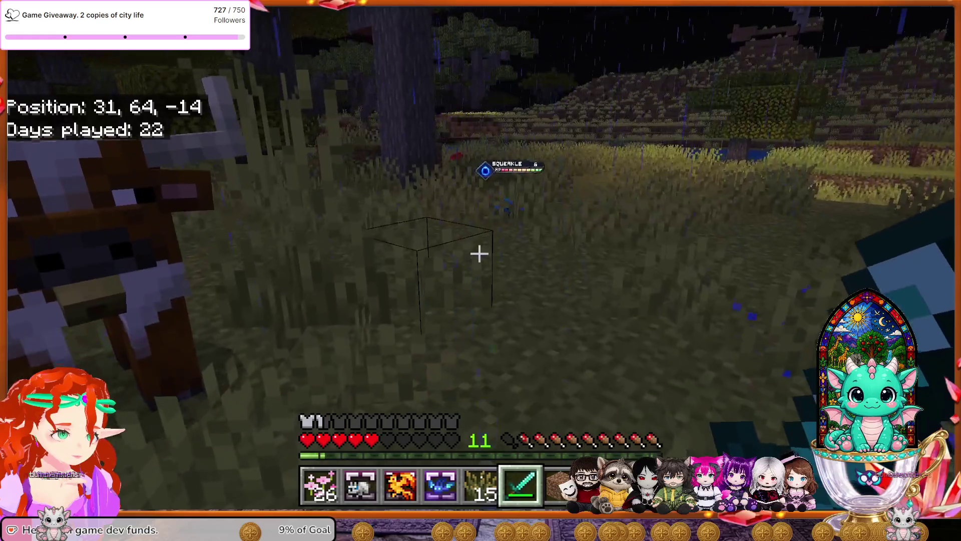
key(w)
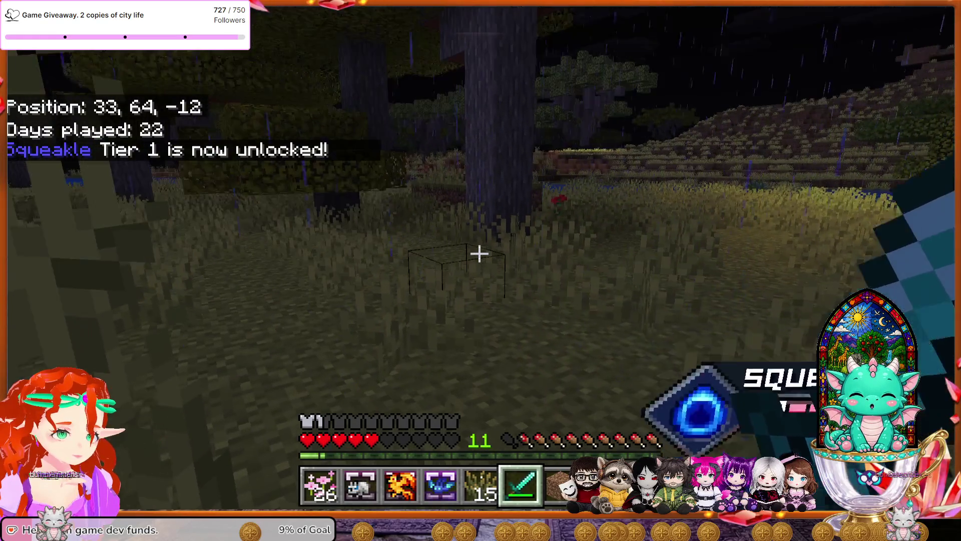
key(w)
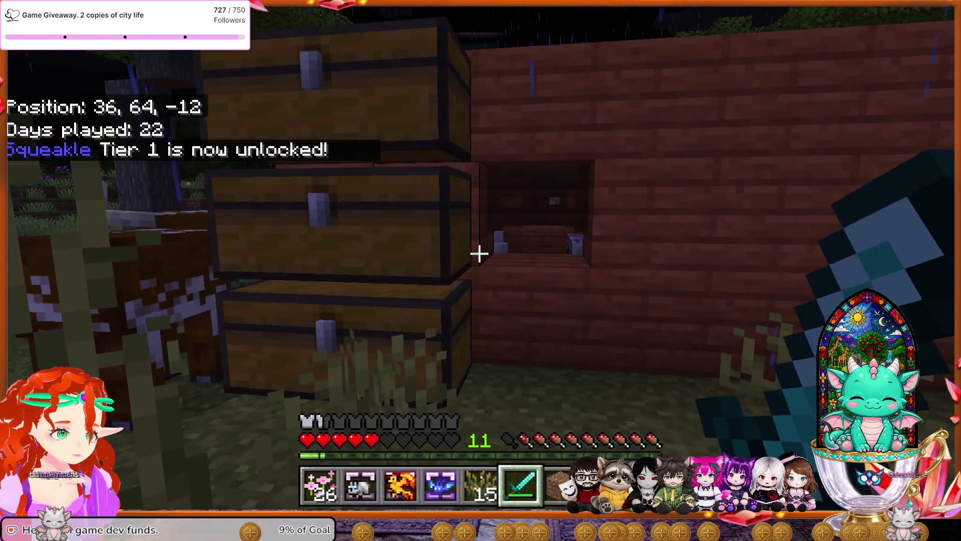
key(1)
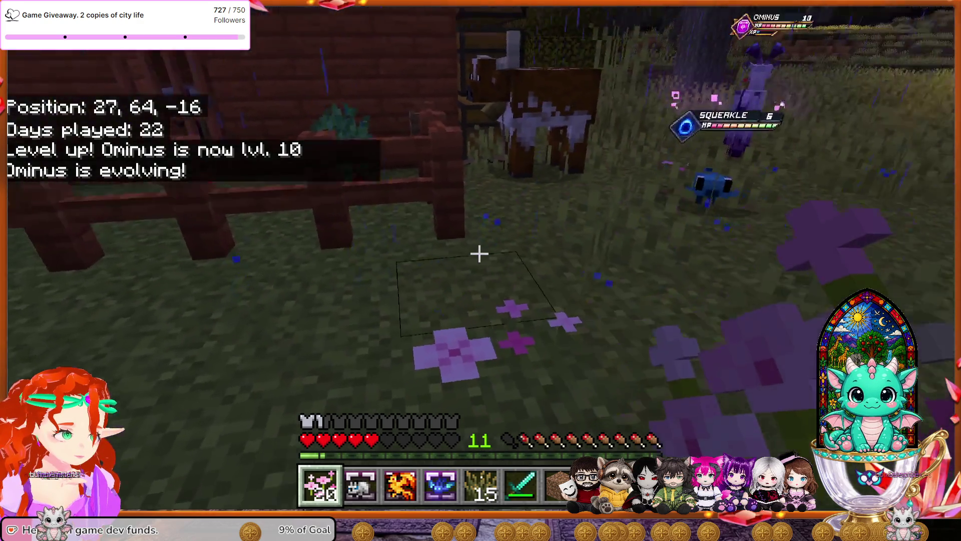
Plant several Pink Petal patches on the grass by the fence near the evolving Ominus.
key(w)
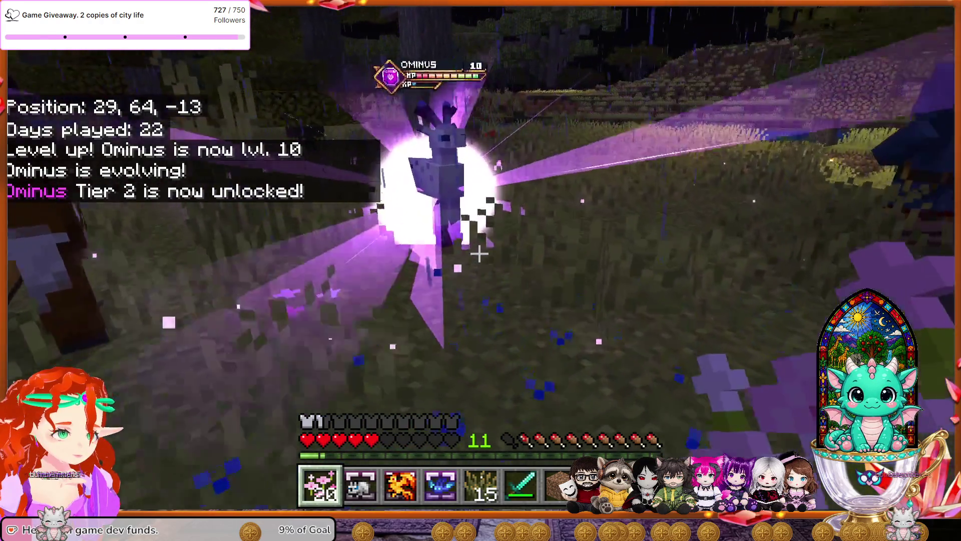
key(w)
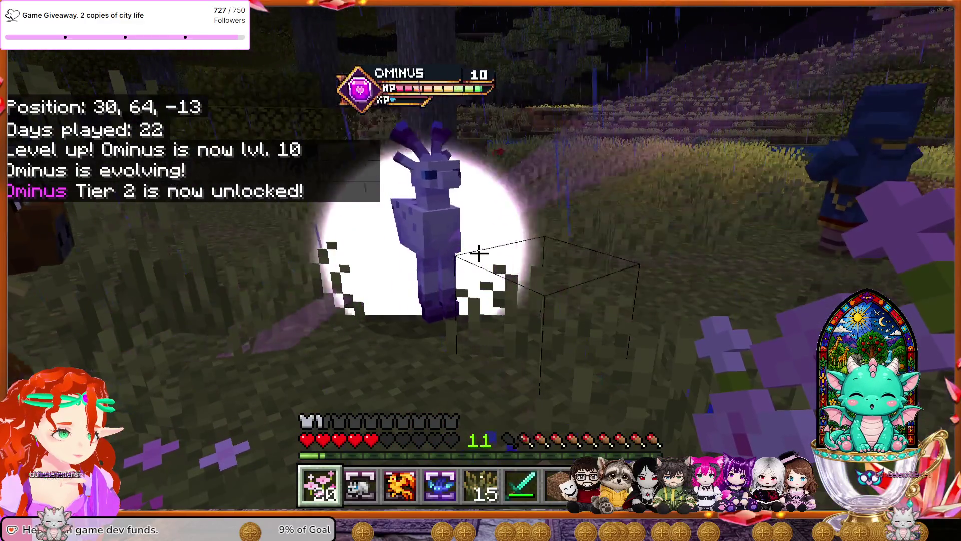
key(w)
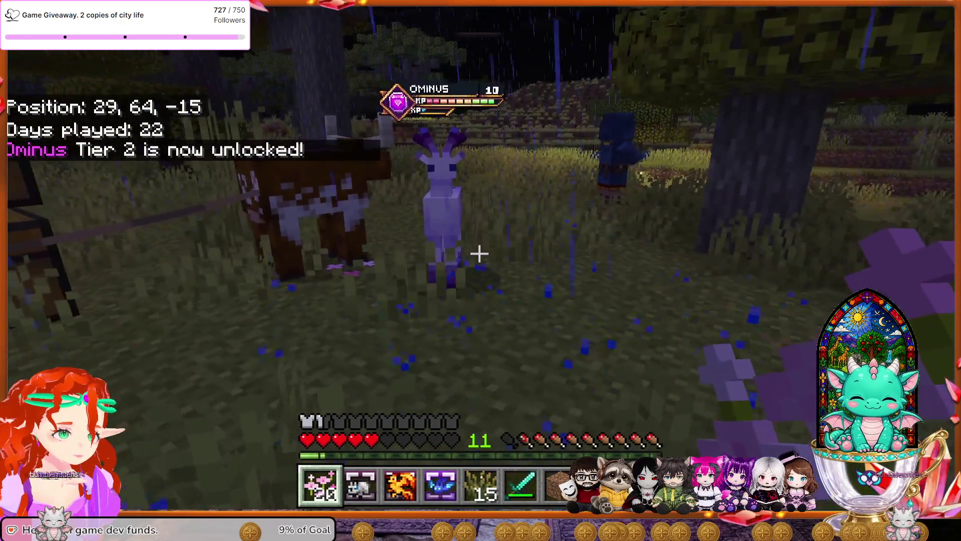
right_click(479, 253)
right_click(479, 254)
right_click(479, 254)
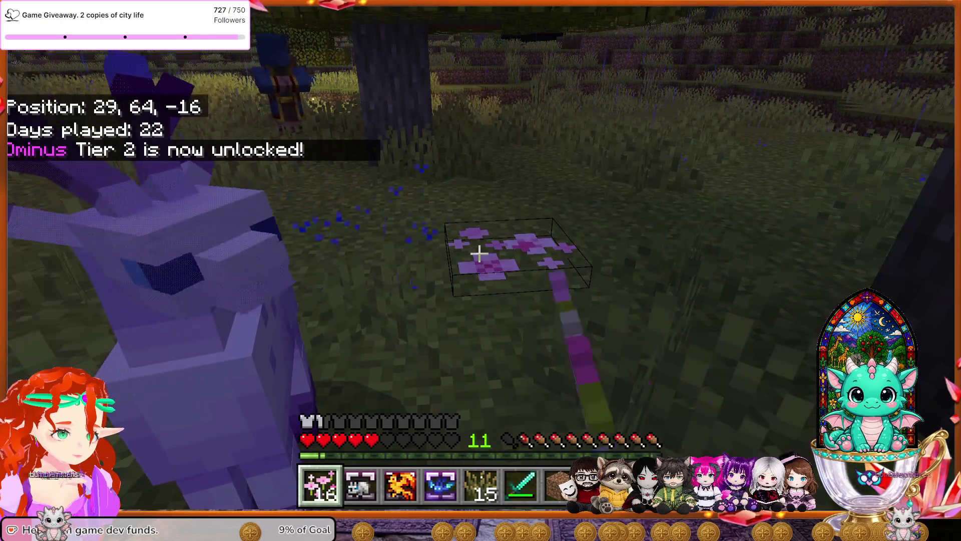
right_click(479, 253)
key(w)
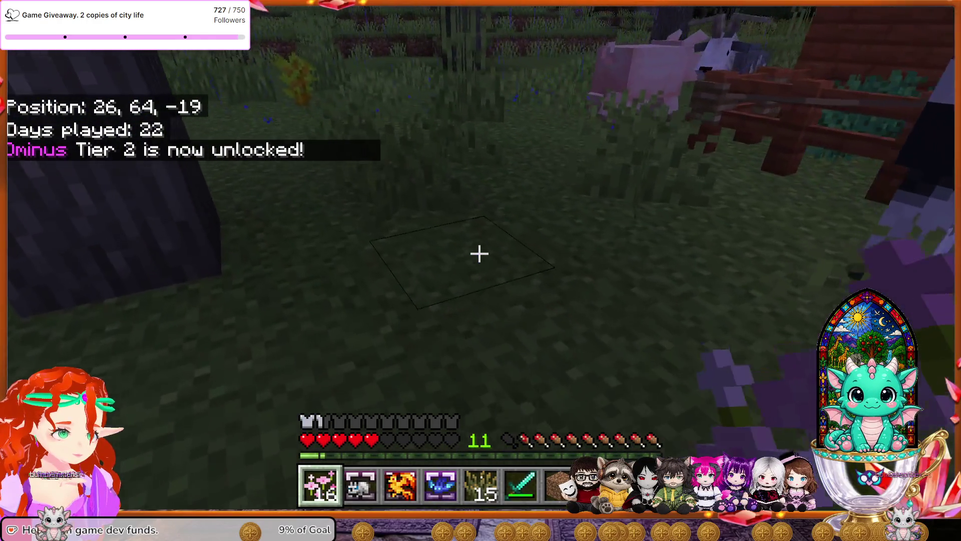
right_click(479, 254)
right_click(479, 254)
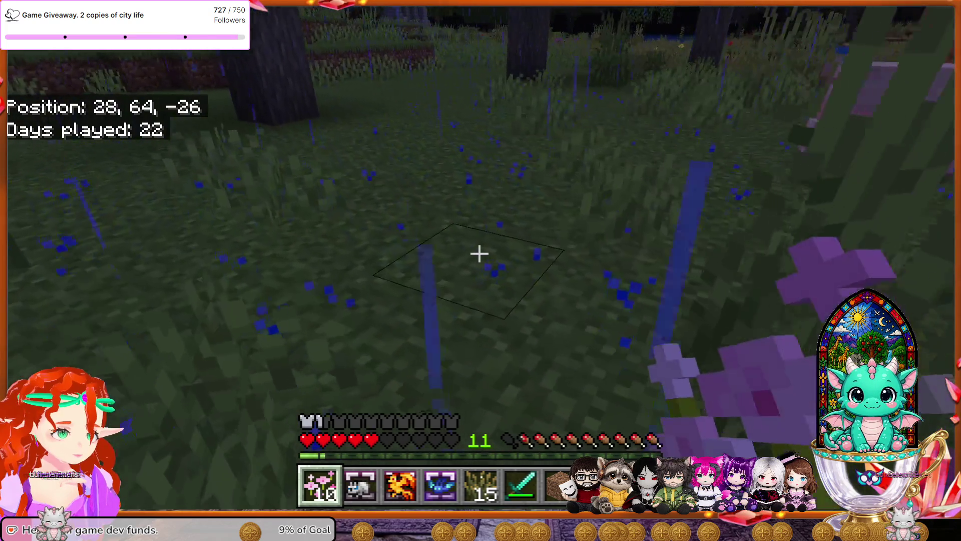
Plant the remaining Pink Petals on the next grass block and along the cabin wall.
key(w)
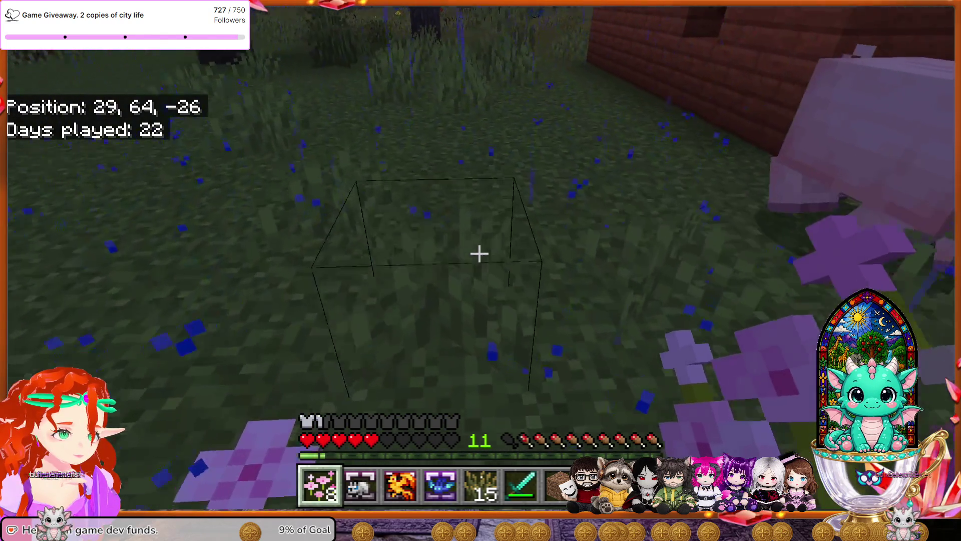
right_click(479, 253)
right_click(479, 254)
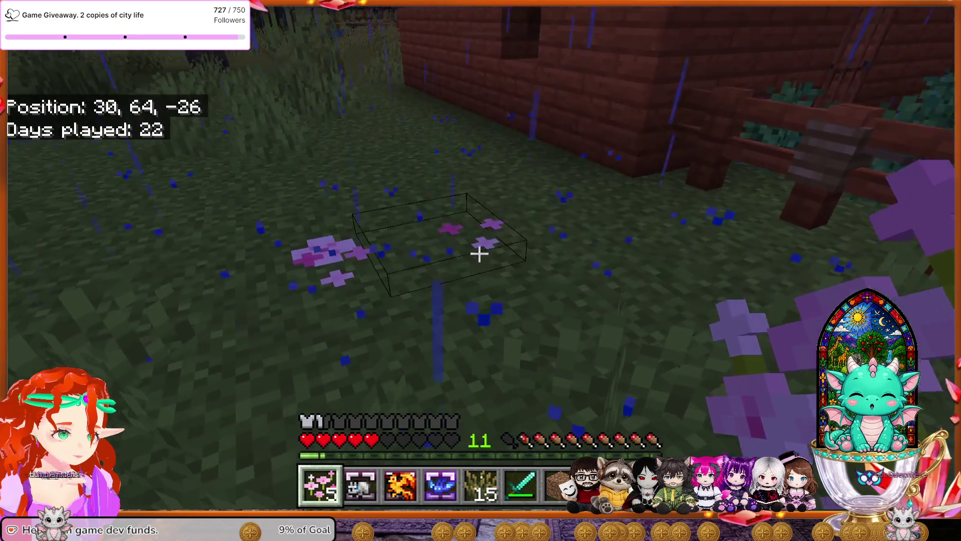
right_click(479, 254)
right_click(479, 254)
key(w)
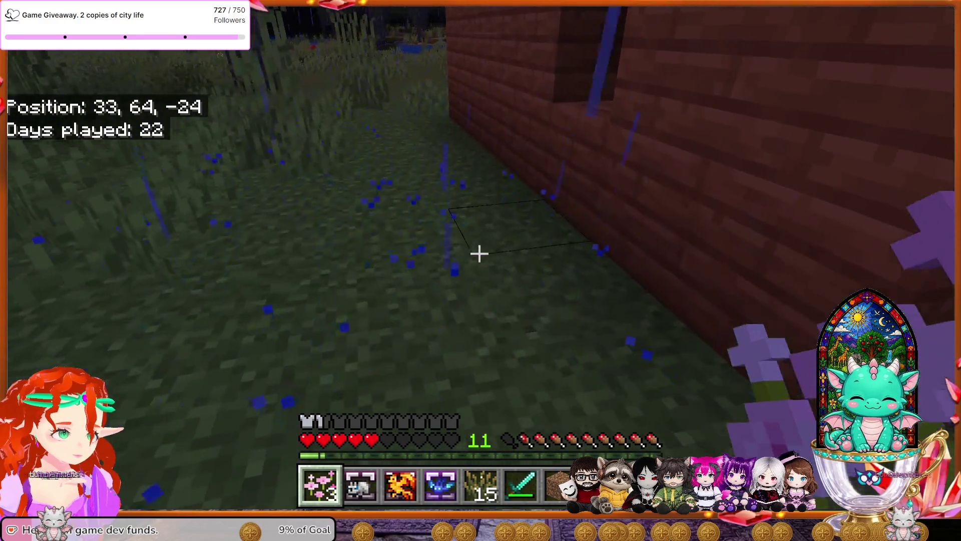
right_click(479, 253)
right_click(479, 254)
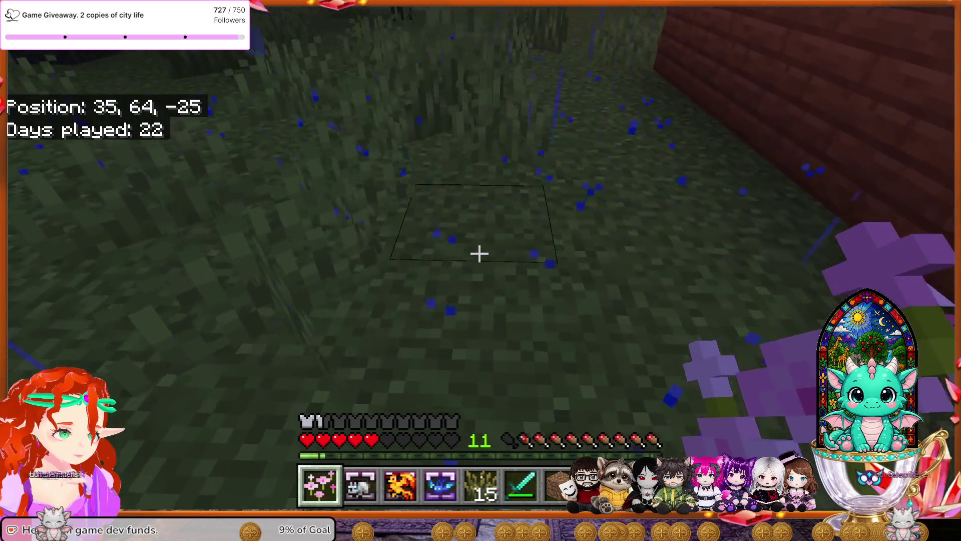
key(w)
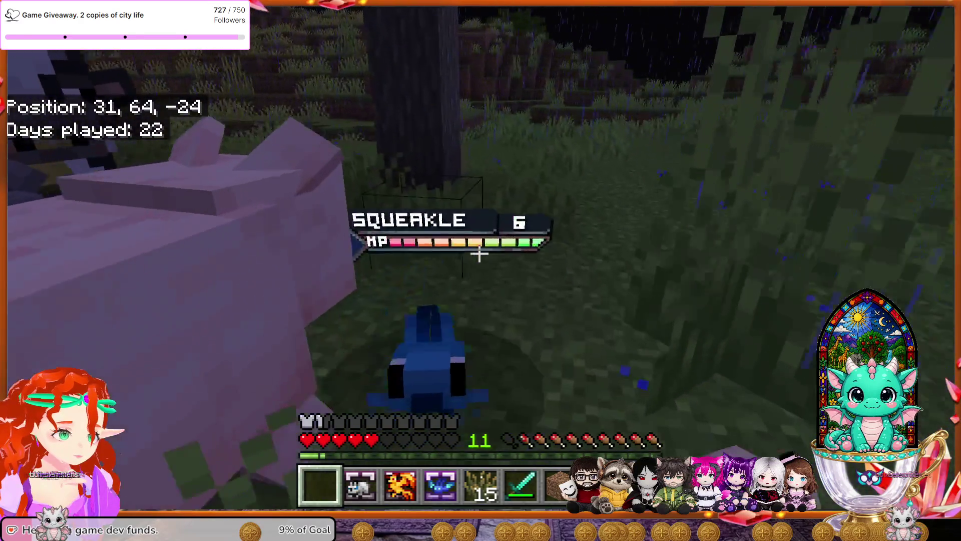
key(w)
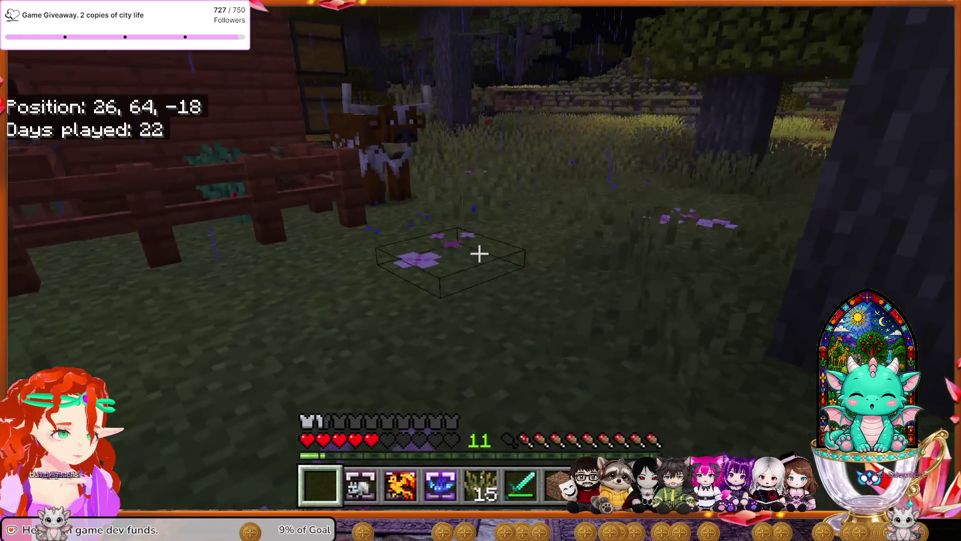
Switch to Firefly Bushes and plant the first four beside the pen fence.
key(5)
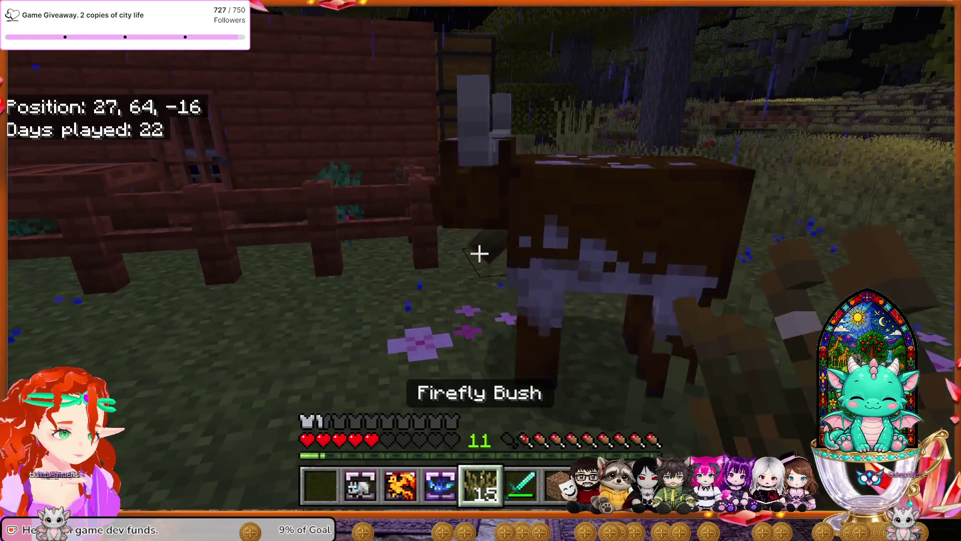
key(w)
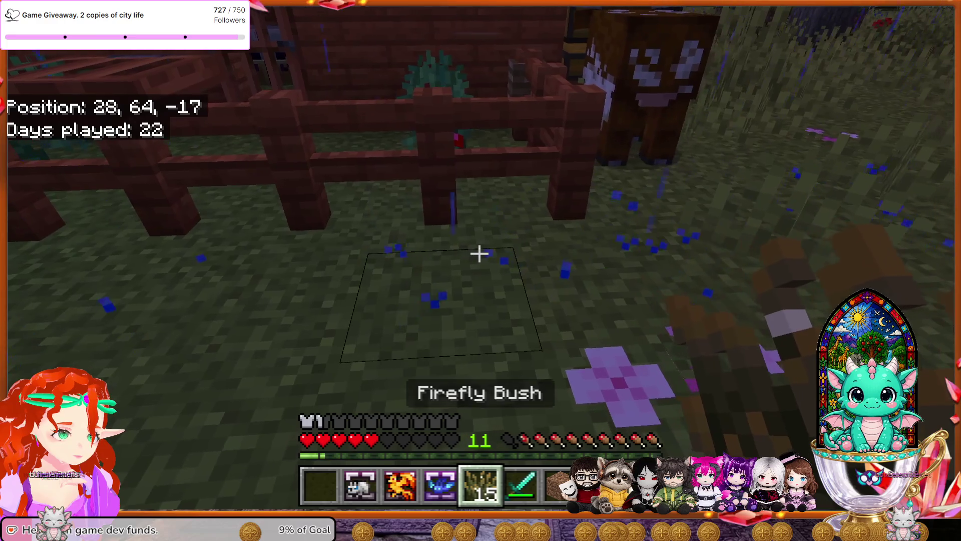
right_click(479, 253)
right_click(479, 254)
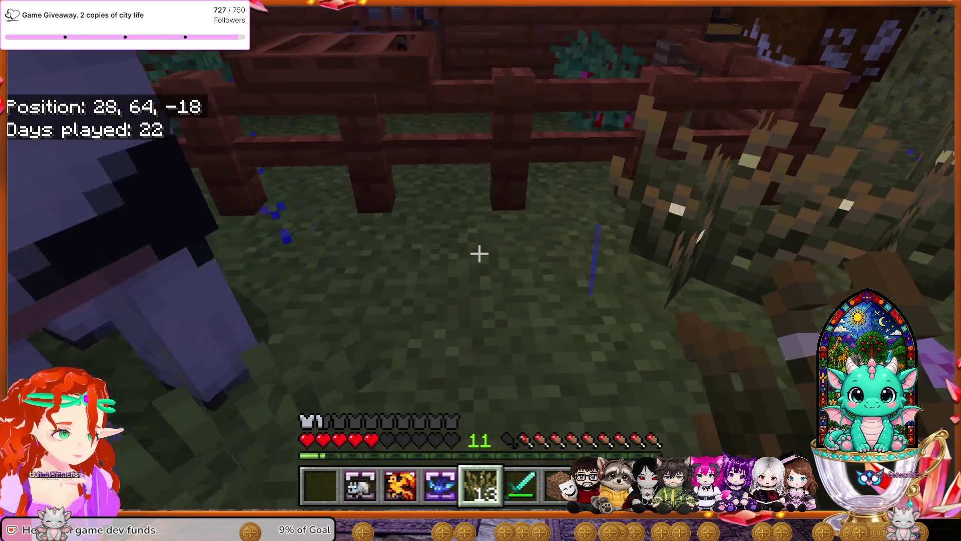
right_click(479, 253)
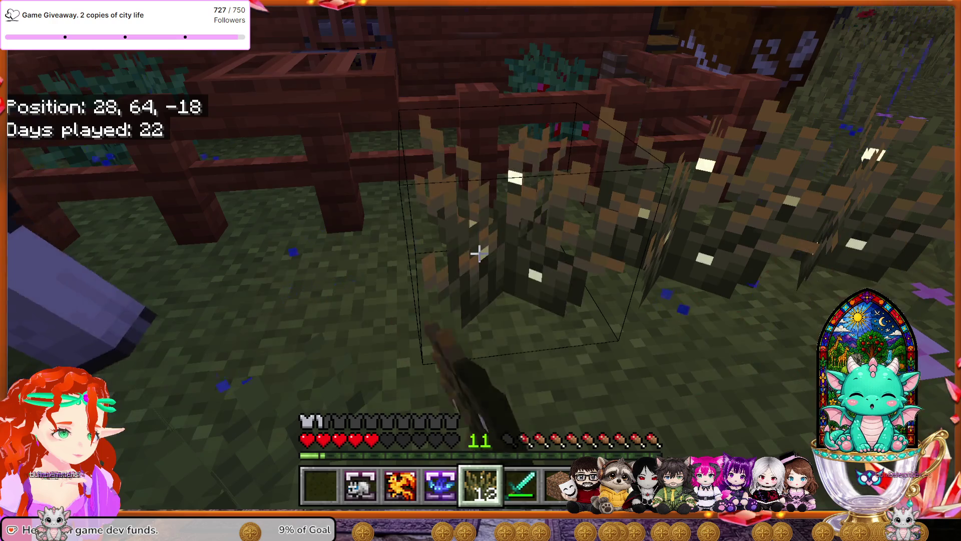
key(s)
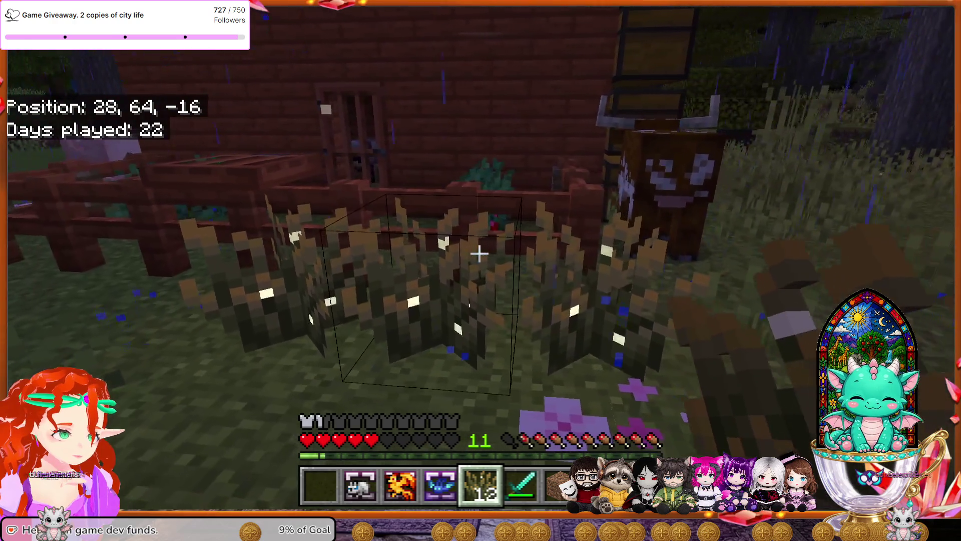
key(w)
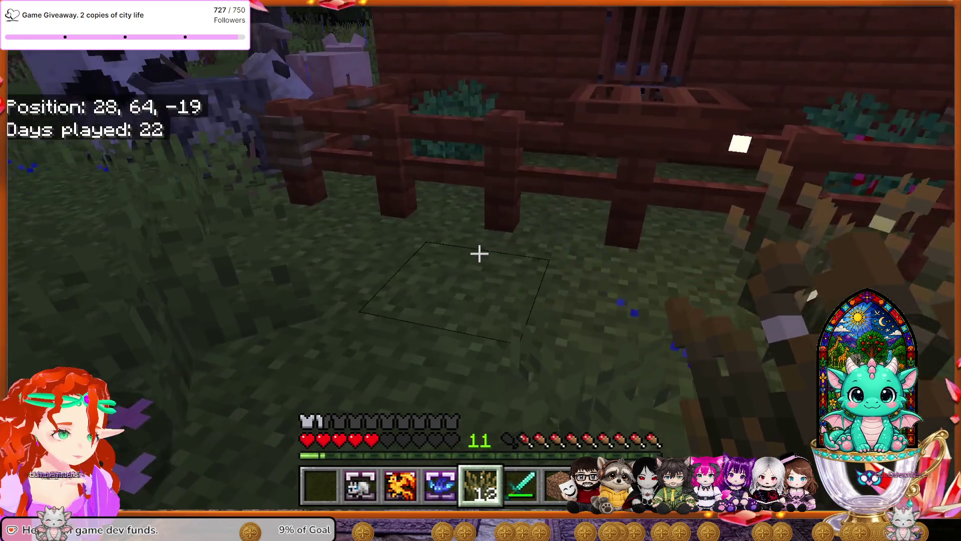
right_click(480, 254)
Extend the Firefly Bush row along the fence toward the cabin corner of the pen.
key(w)
right_click(479, 253)
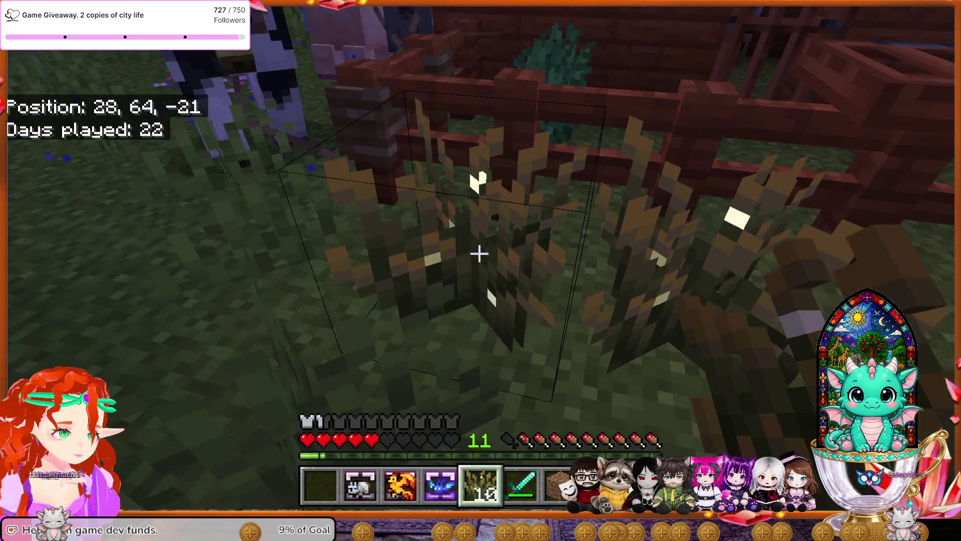
key(s)
right_click(479, 254)
key(w)
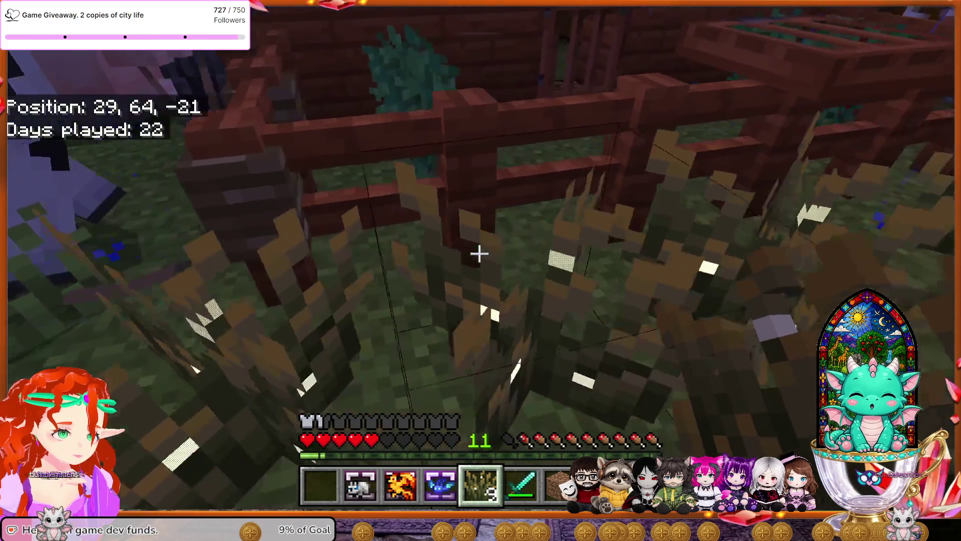
right_click(479, 253)
key(w)
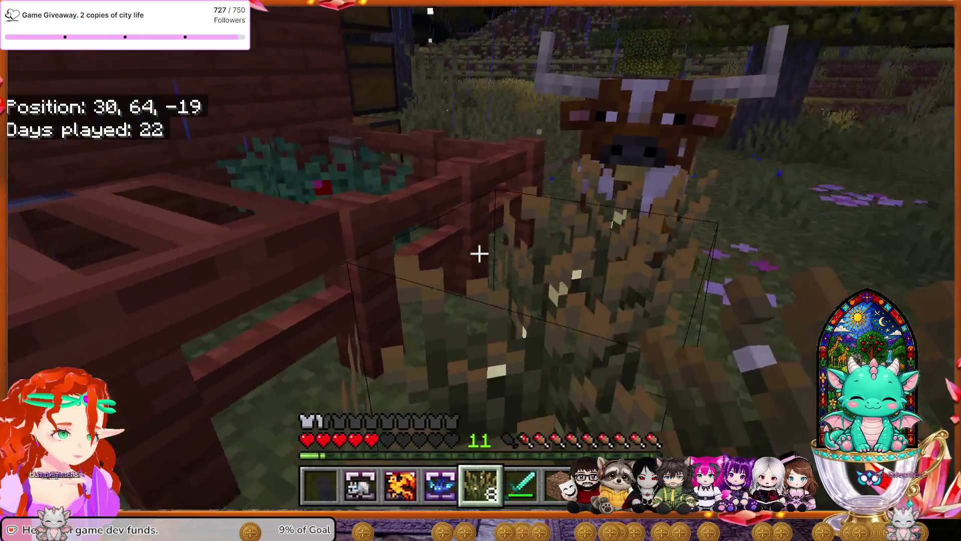
key(w)
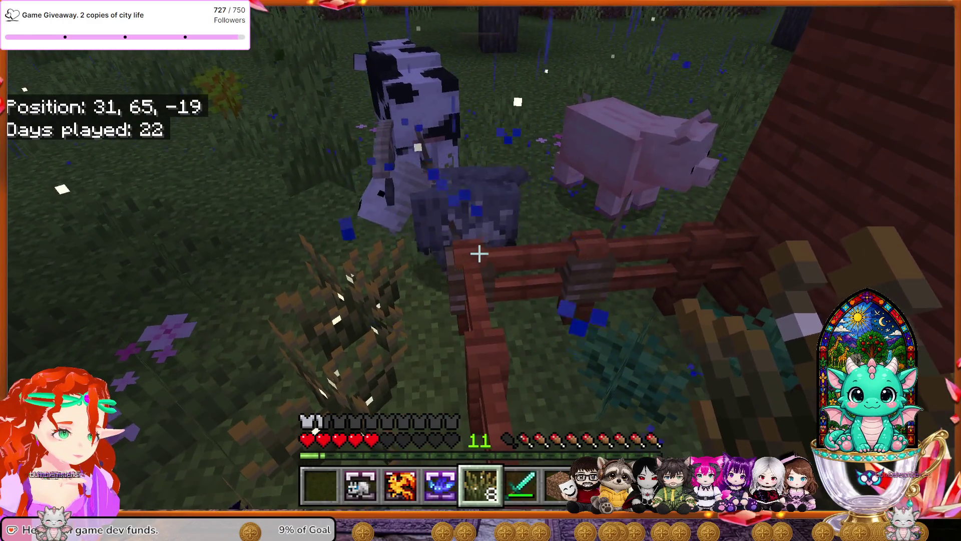
right_click(479, 253)
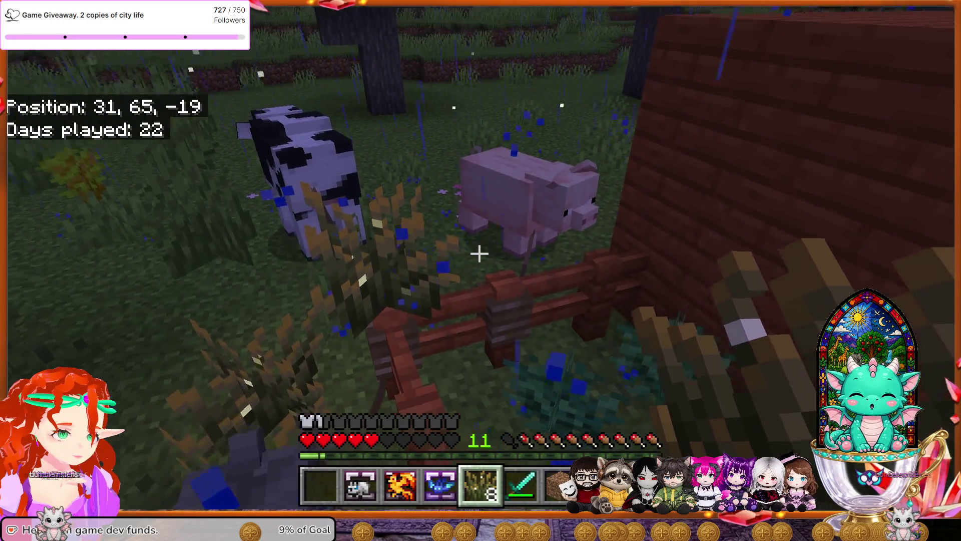
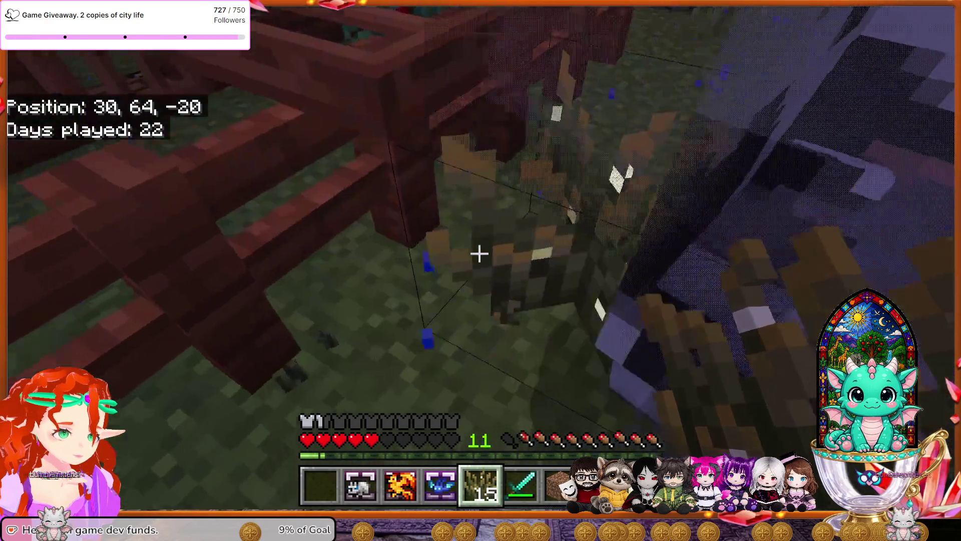
Harvest wheat across the field, then walk past the chest and cow to the hut wall.
click(479, 254)
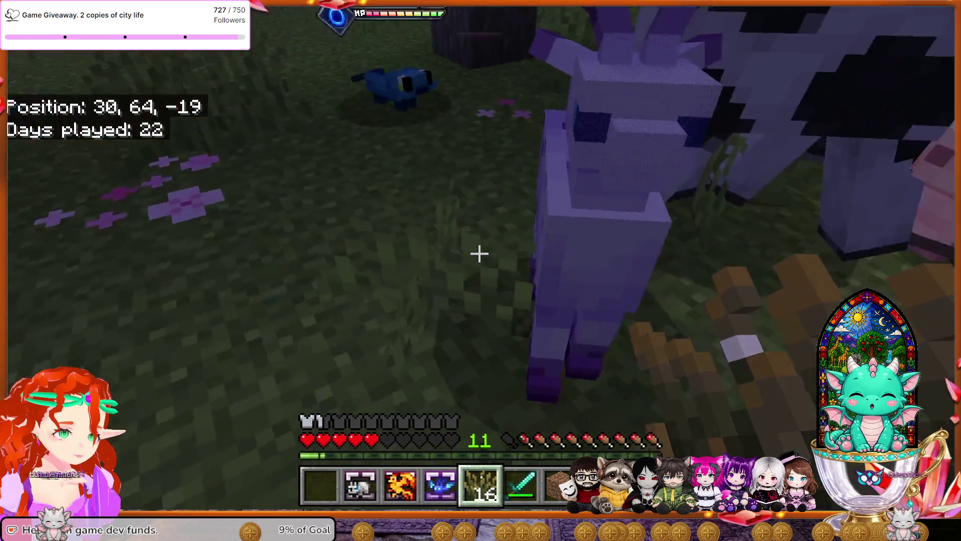
key(w)
click(479, 254)
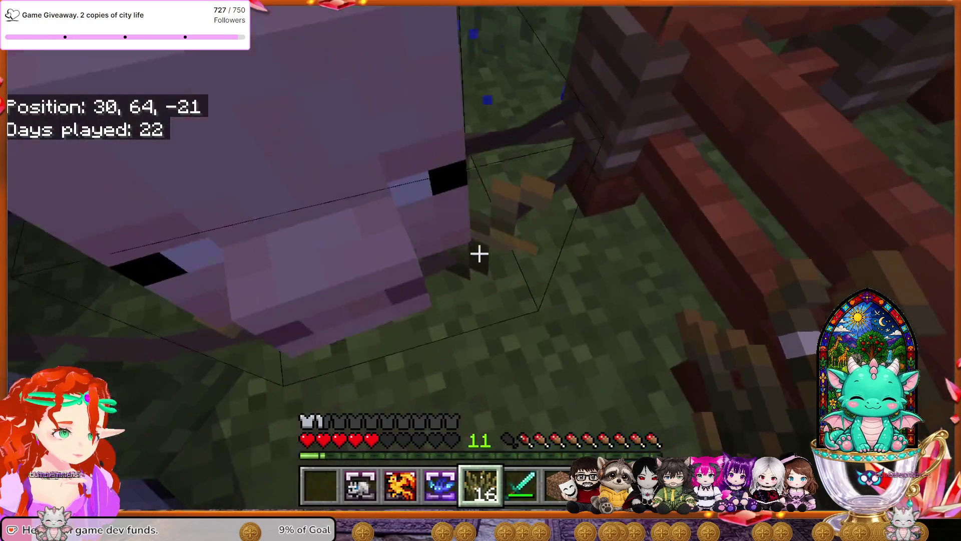
key(s)
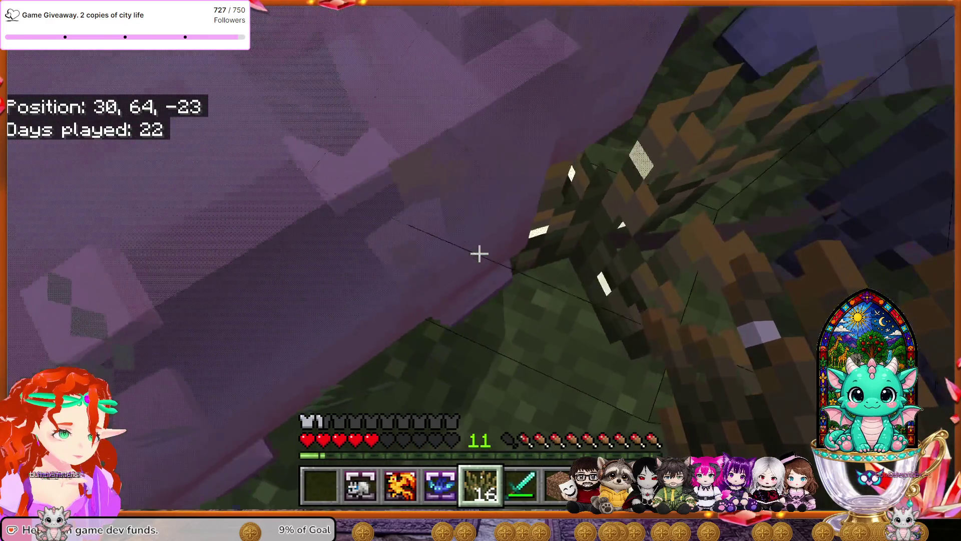
key(w)
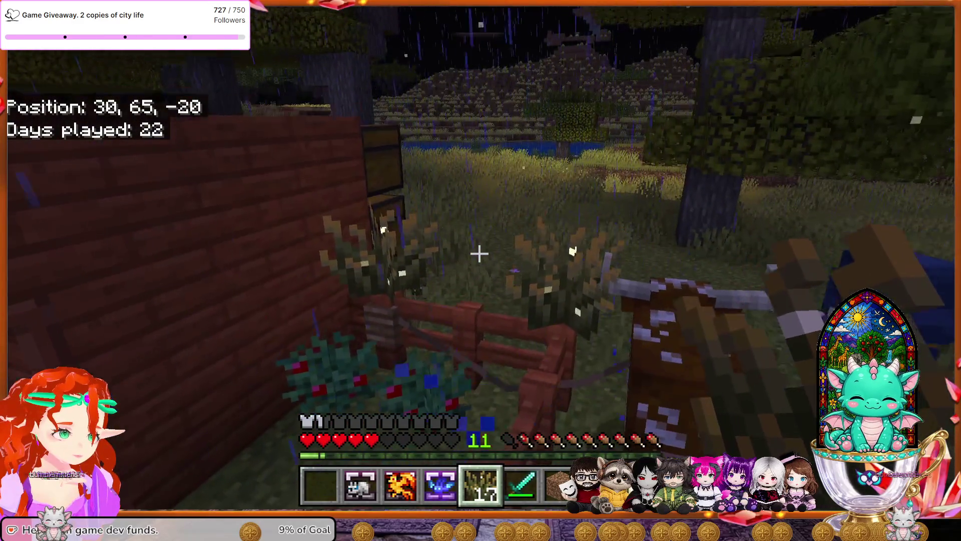
key(w)
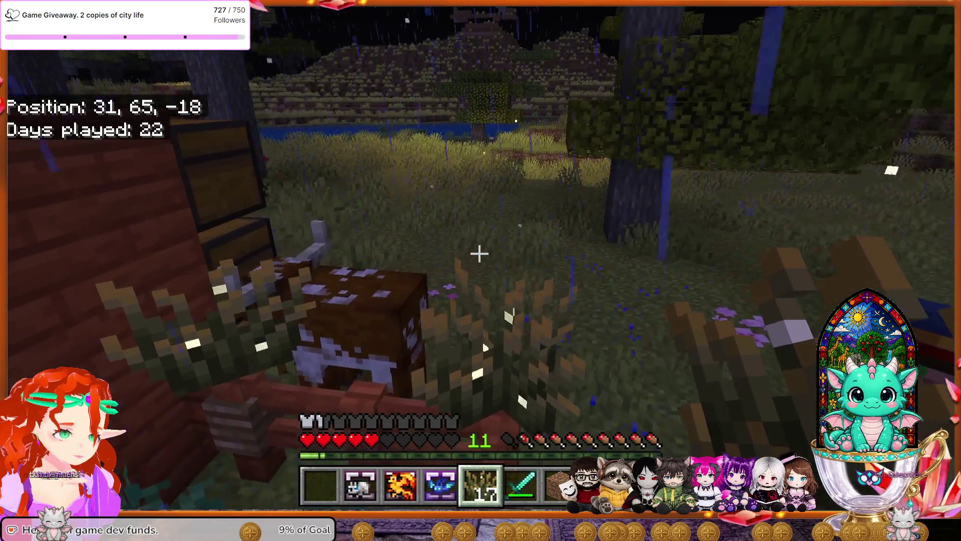
key(w)
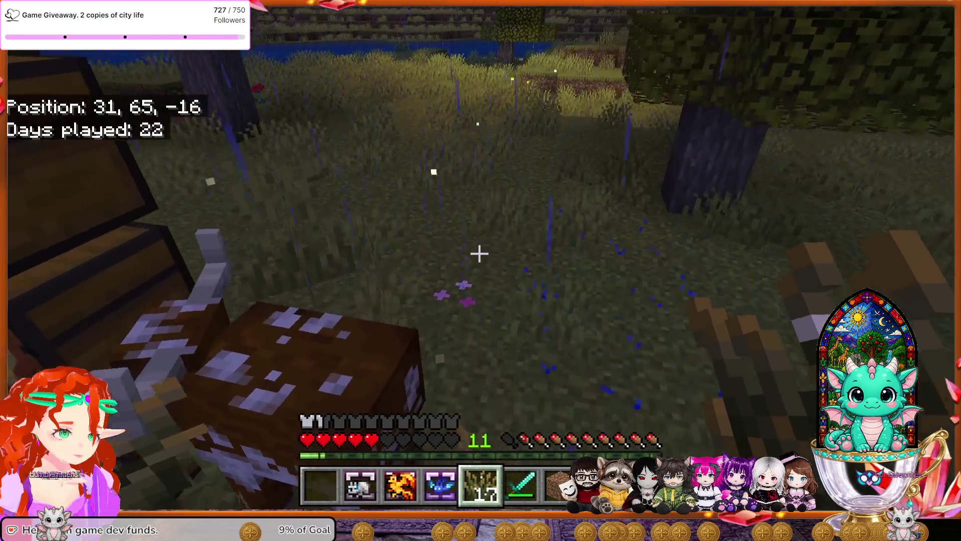
key(w)
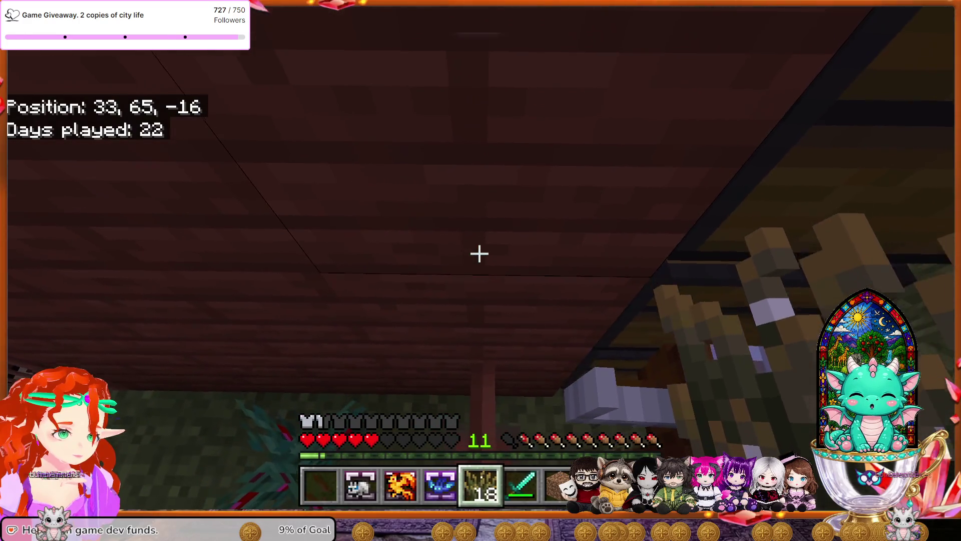
Pillar up two dirt blocks onto the hut roof and walk toward the skeleton.
key(7)
key(space)
right_click(480, 253)
key(space)
right_click(479, 253)
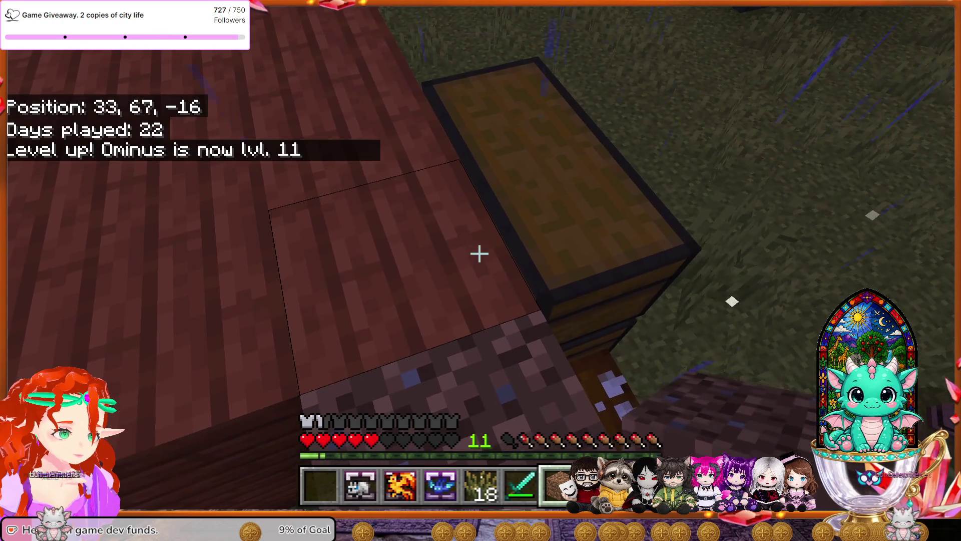
key(4)
key(5)
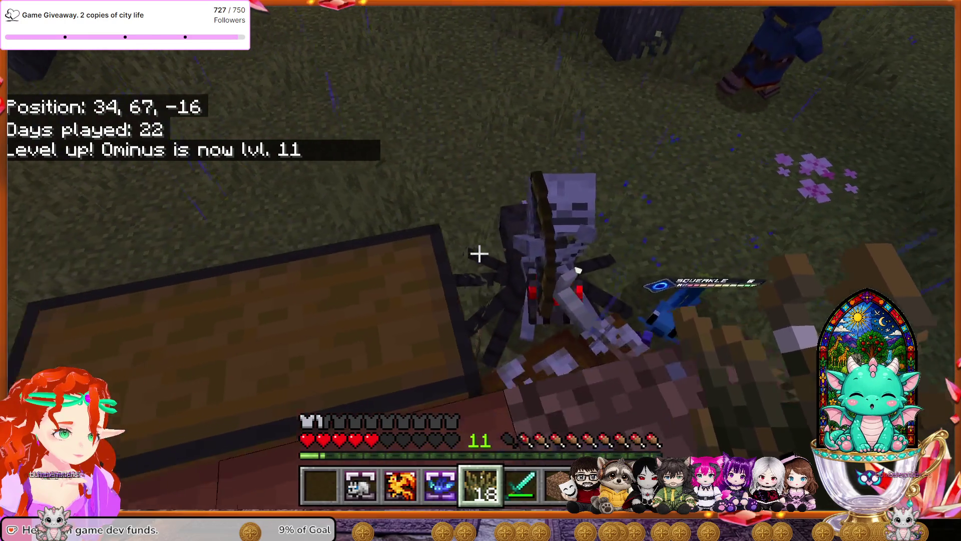
key(w)
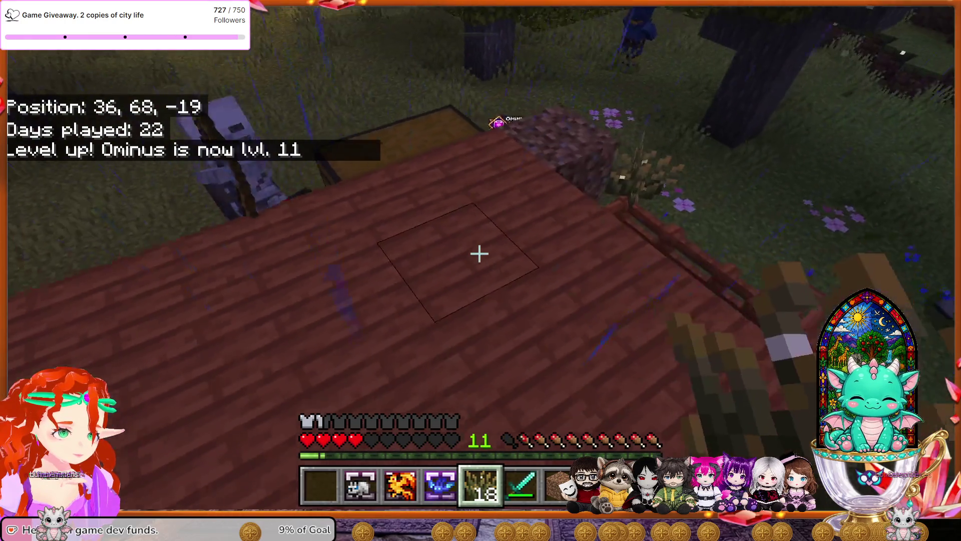
Strike the spider jockey with the Dragon Sword, then respawn from the death screen.
key(6)
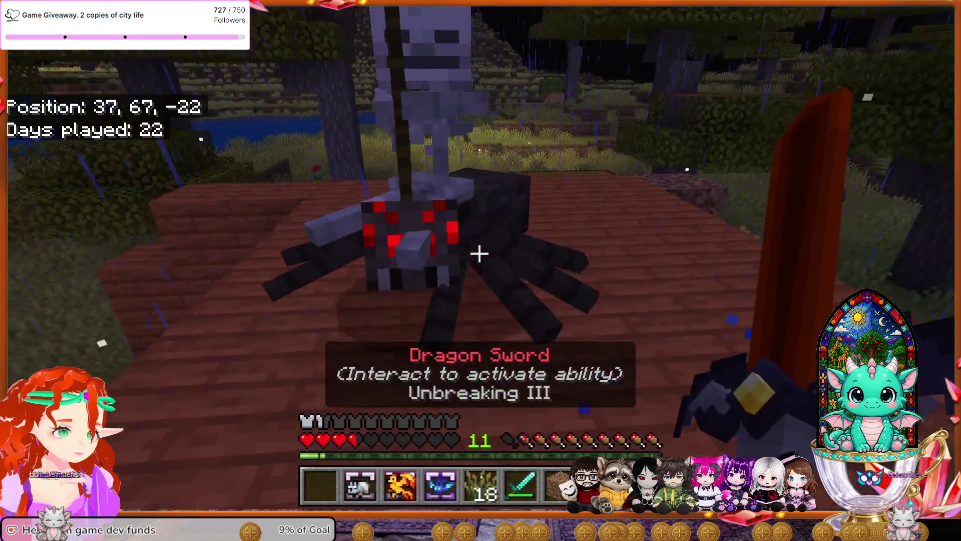
click(480, 254)
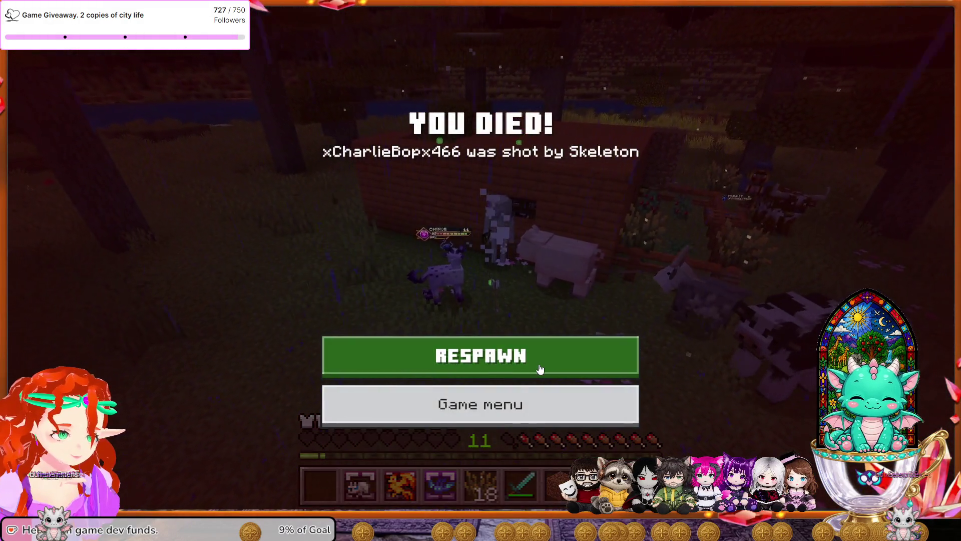
click(539, 369)
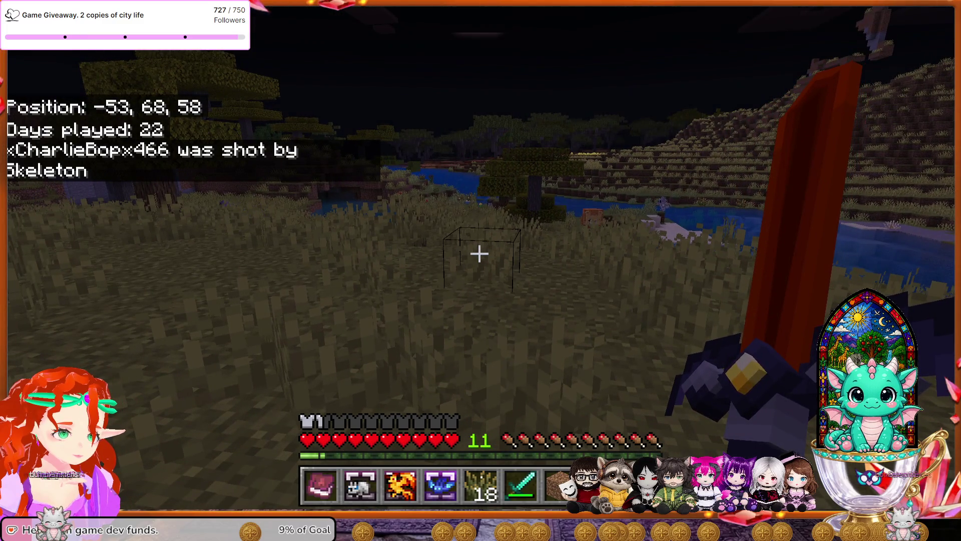
Walk back across the savanna and past the river to the farm fence and cows.
key(w)
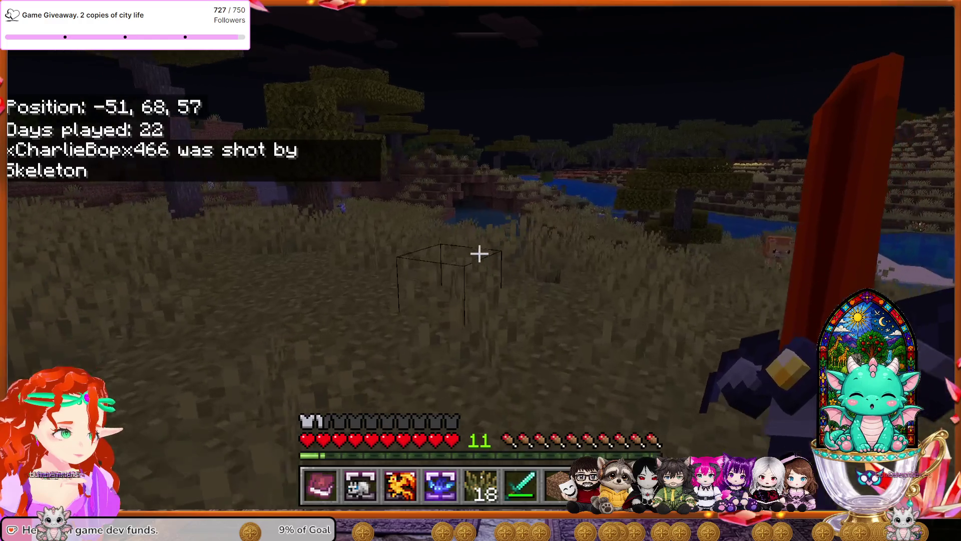
key(w)
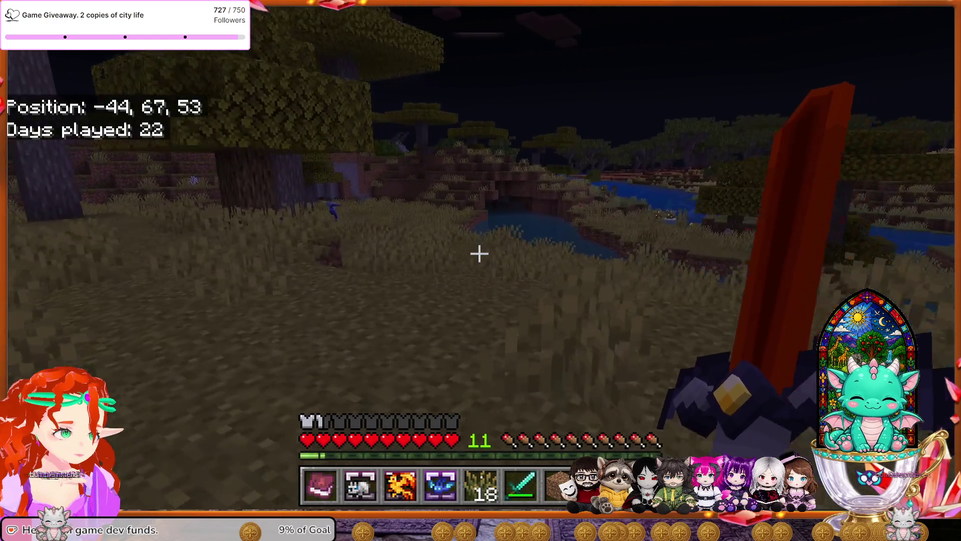
key(w)
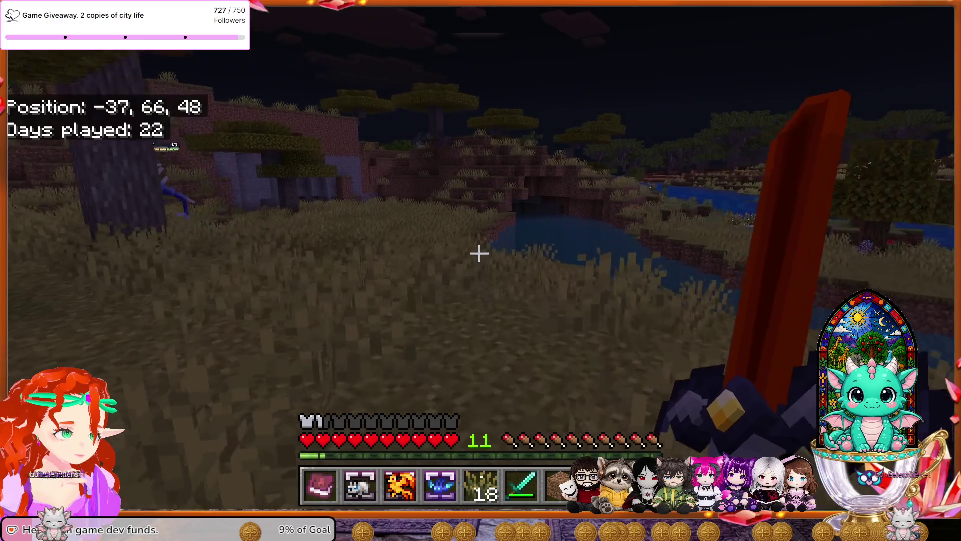
key(w)
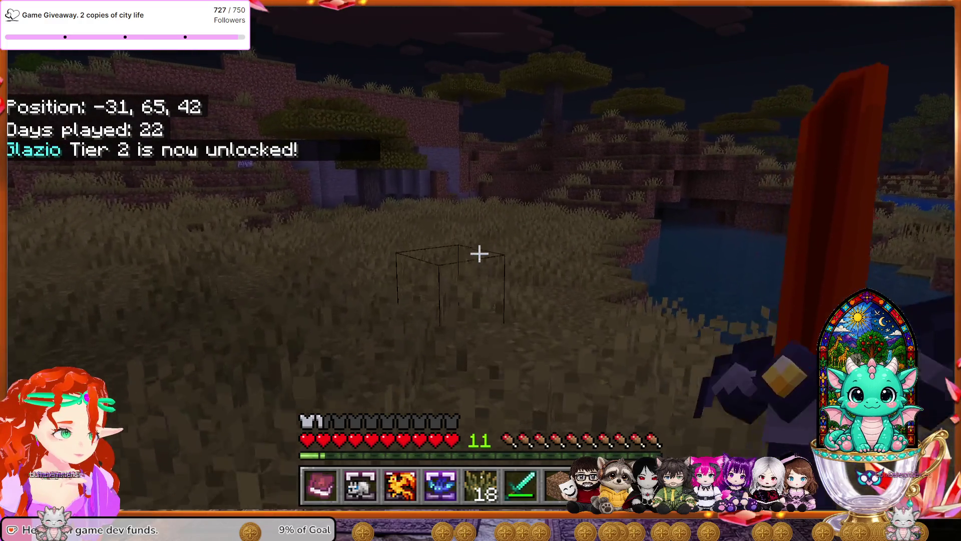
key(w)
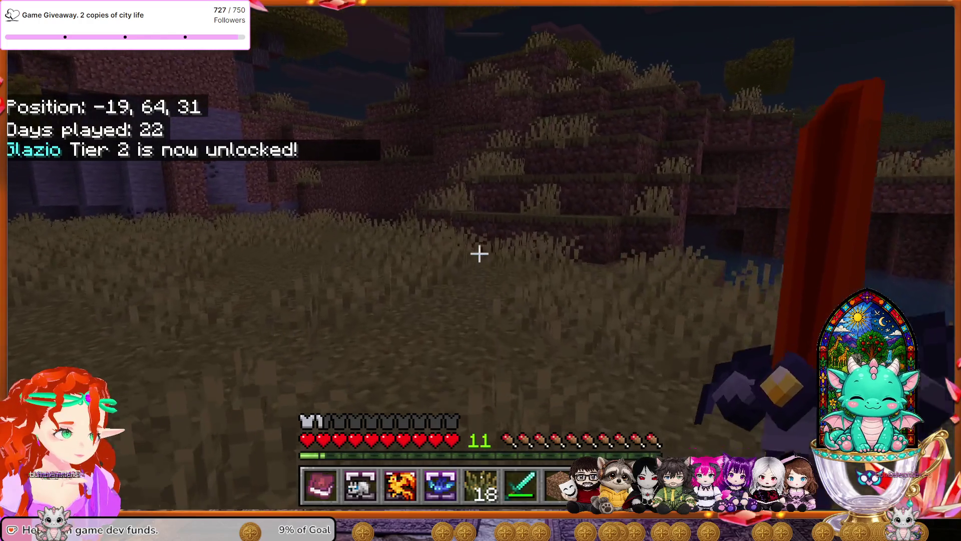
key(w)
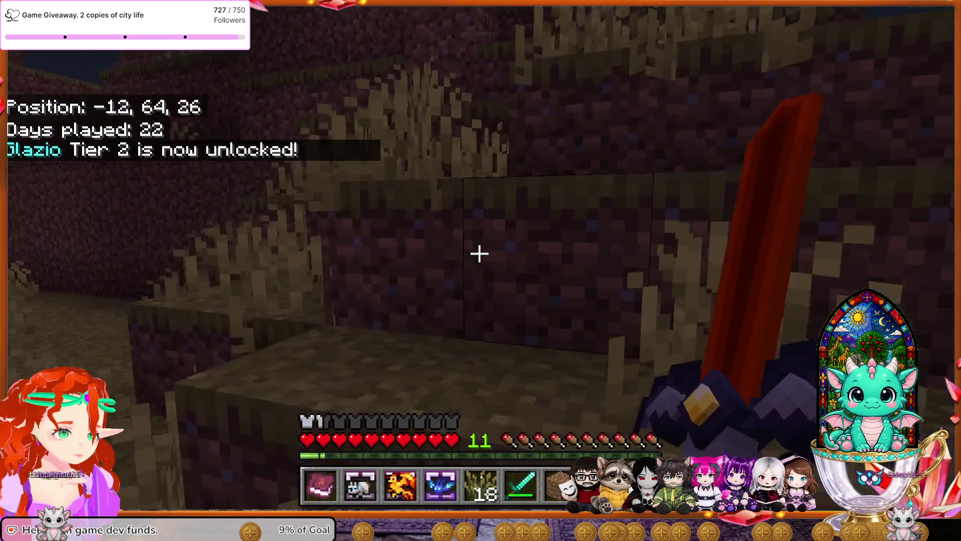
key(w)
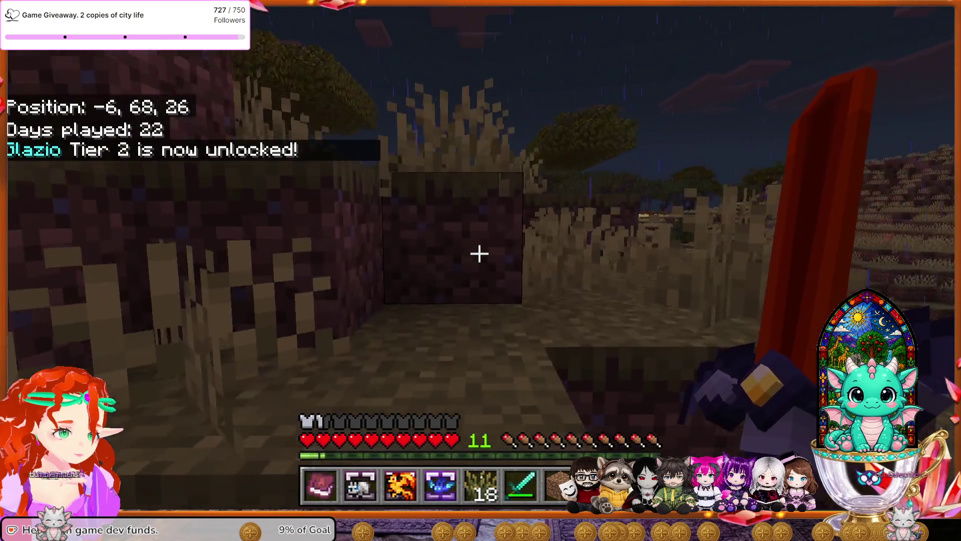
key(w)
key(w)
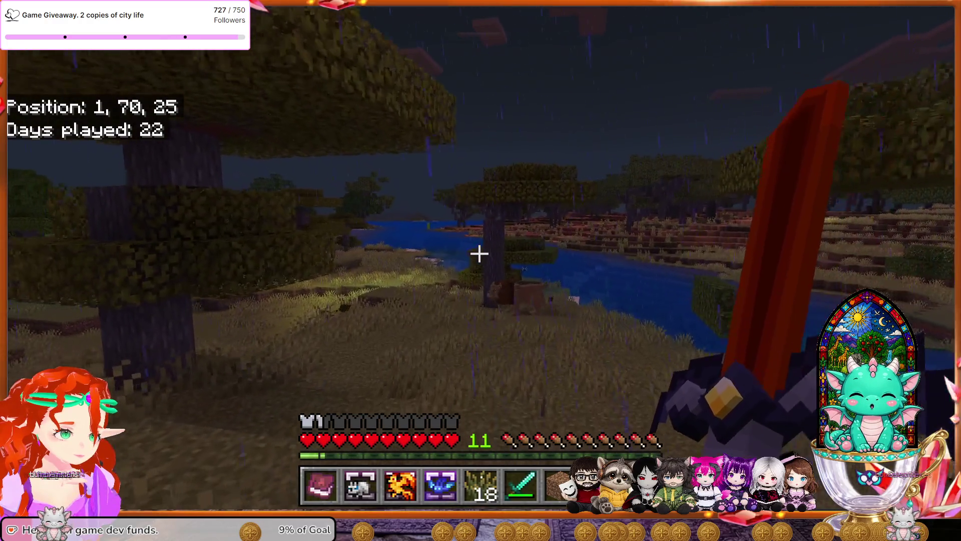
key(w)
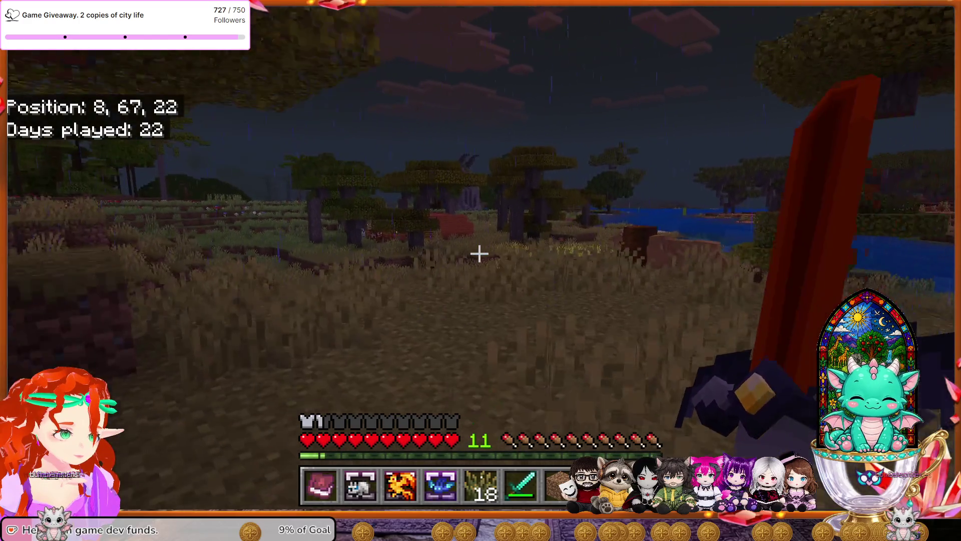
key(w)
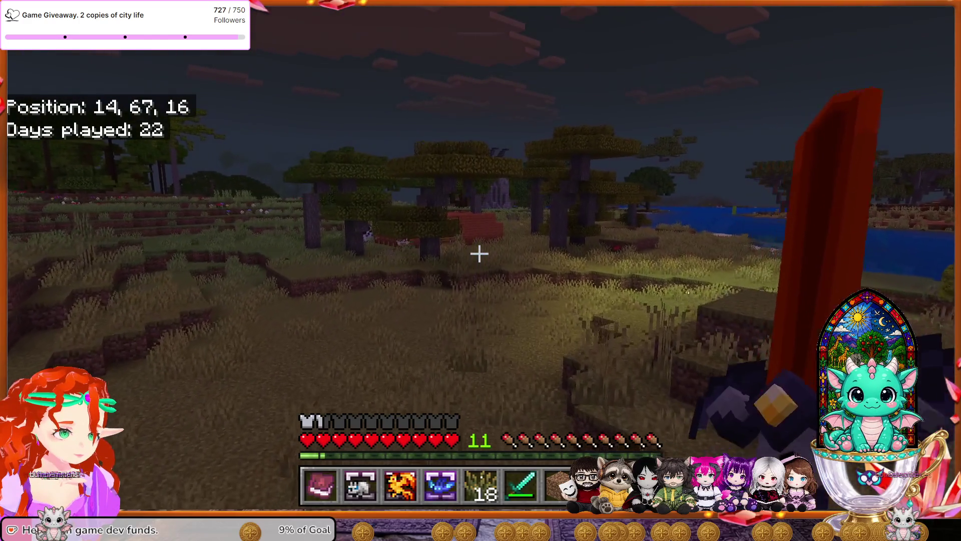
key(w)
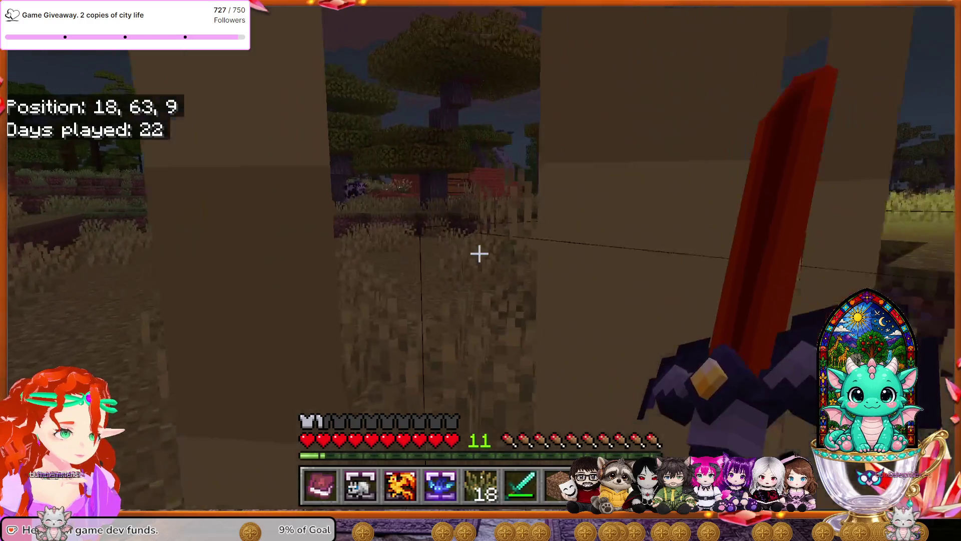
key(w)
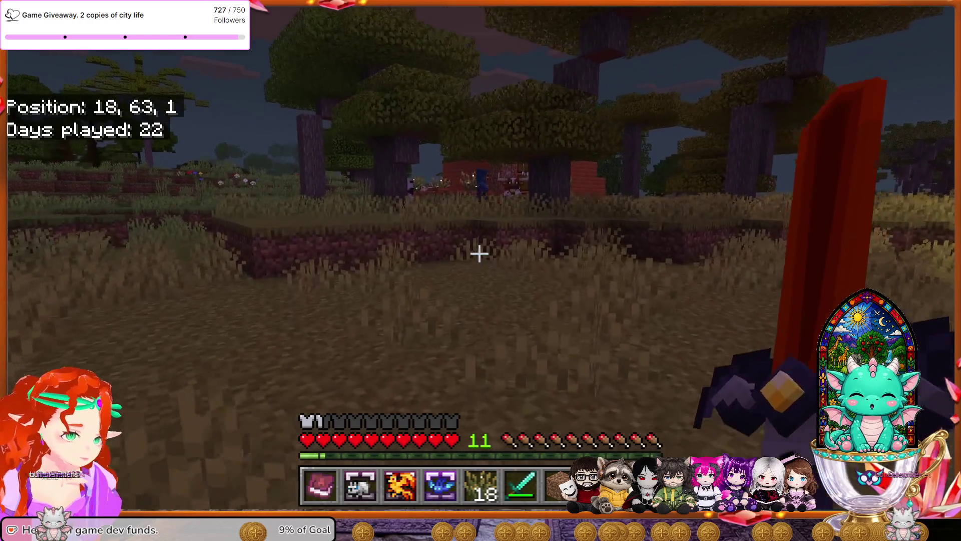
key(w)
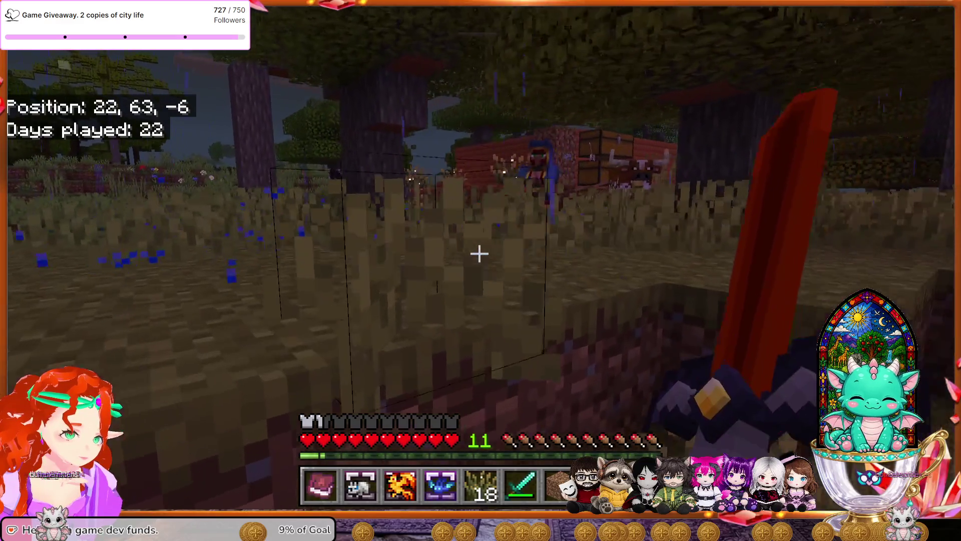
key(w)
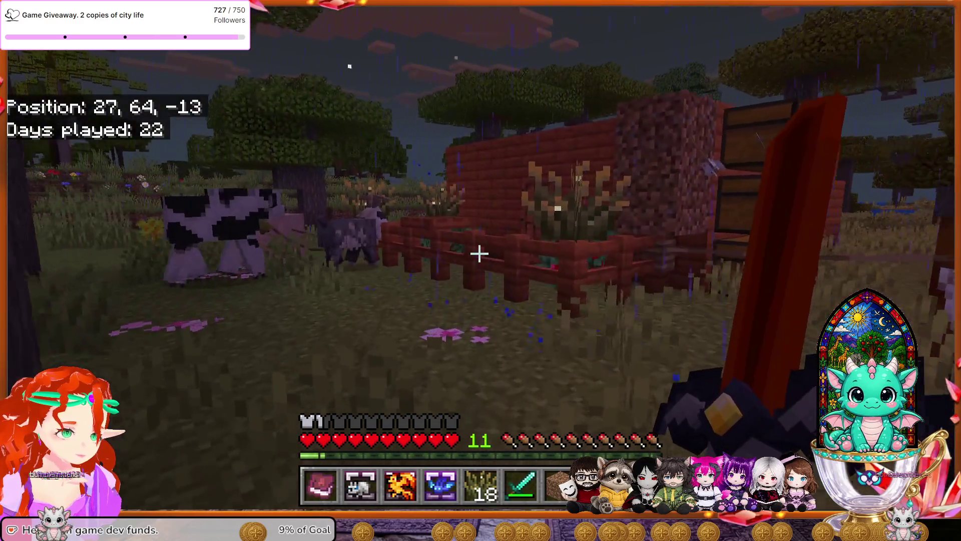
Walk along the brick wall and fence up to the farm pen.
key(w)
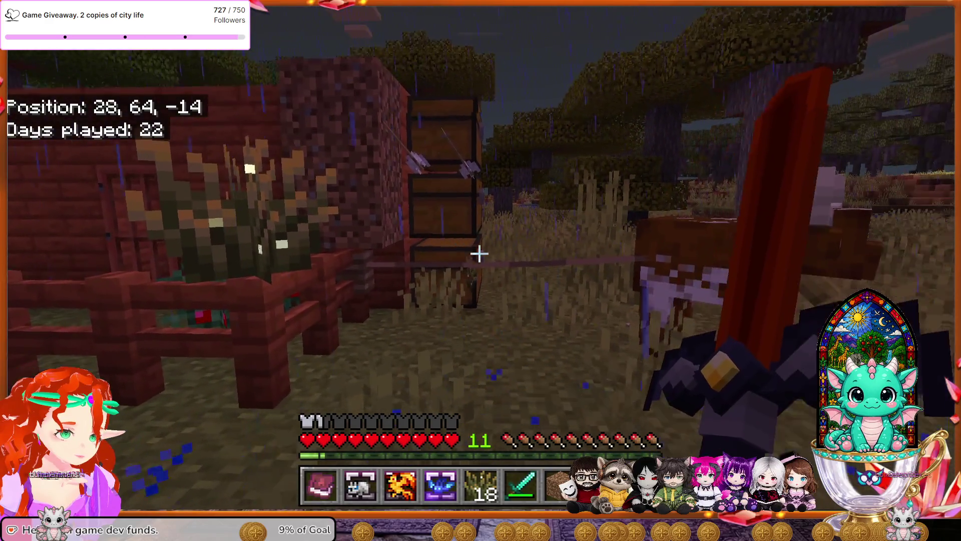
key(w)
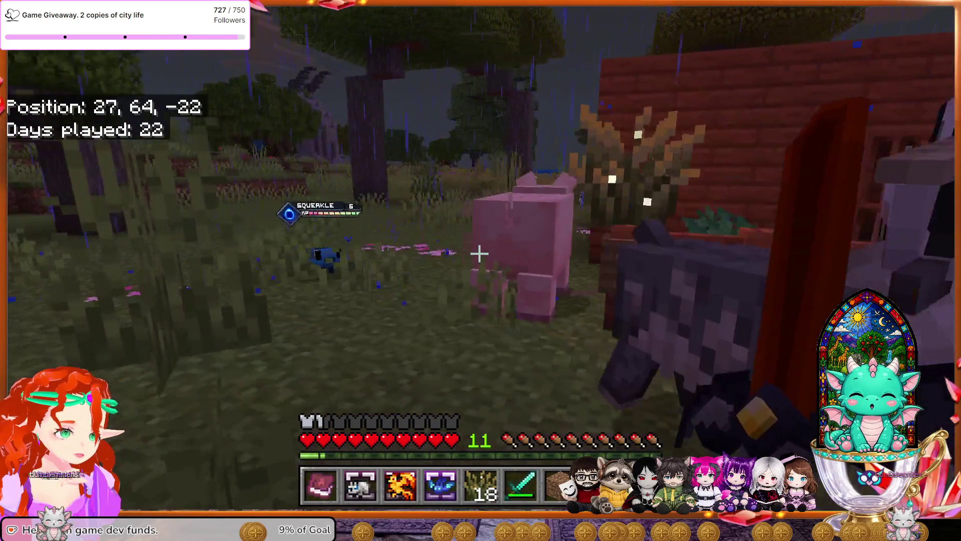
key(w)
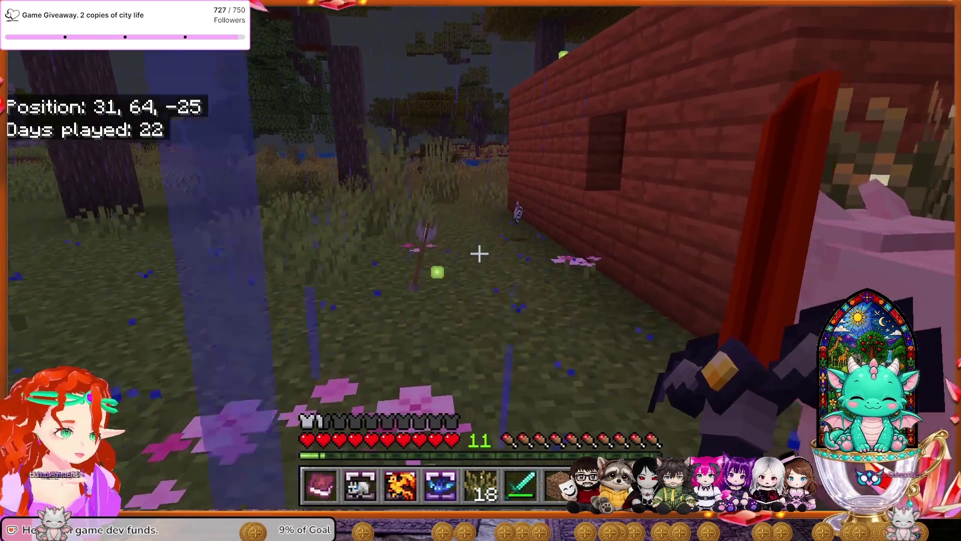
key(w)
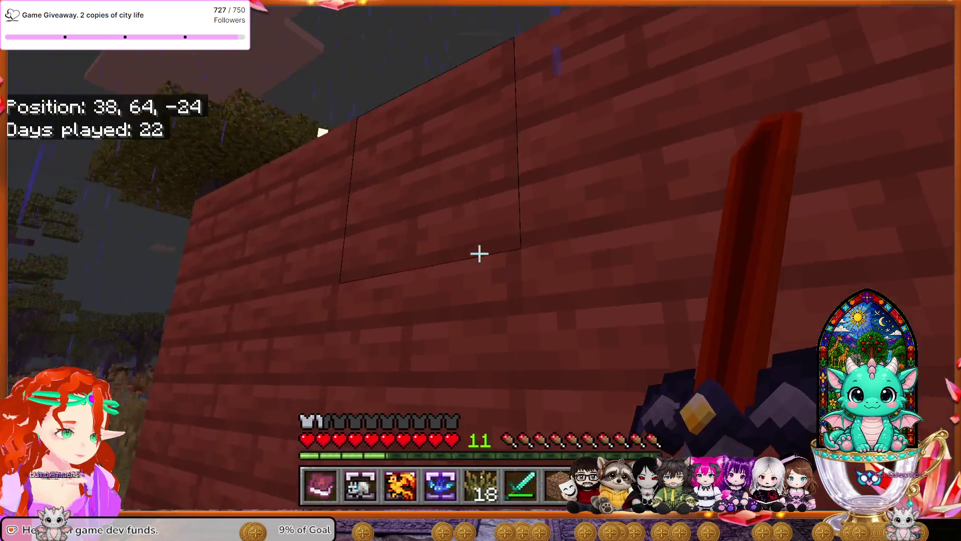
key(w)
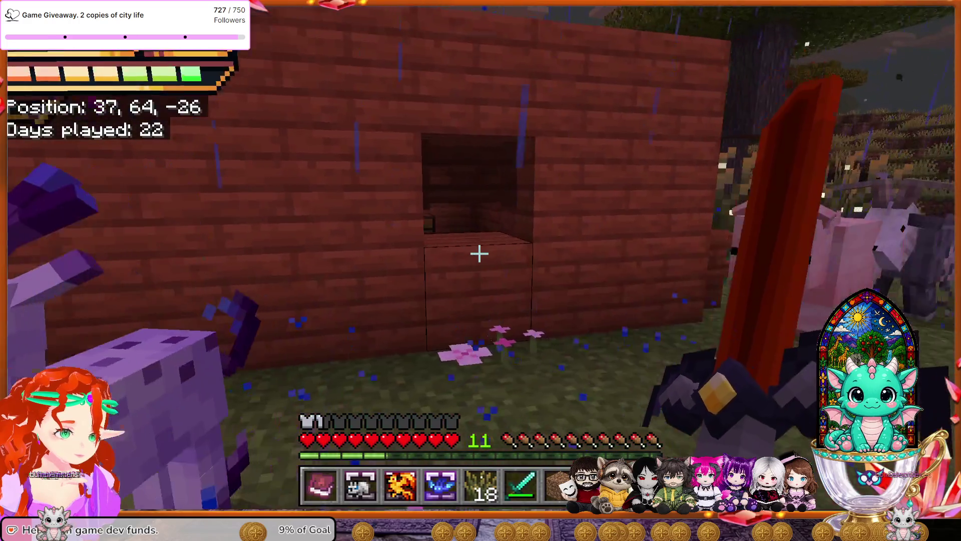
key(w)
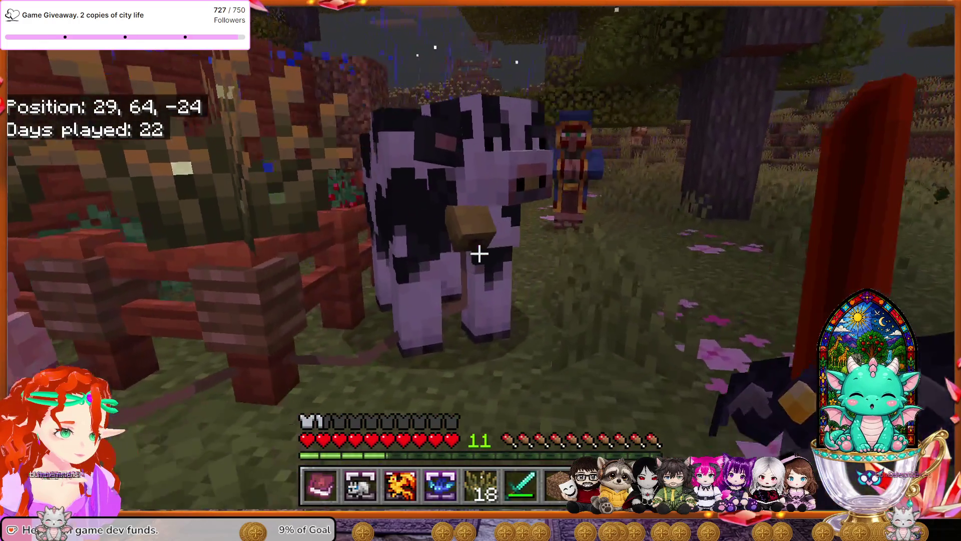
key(w)
key(space)
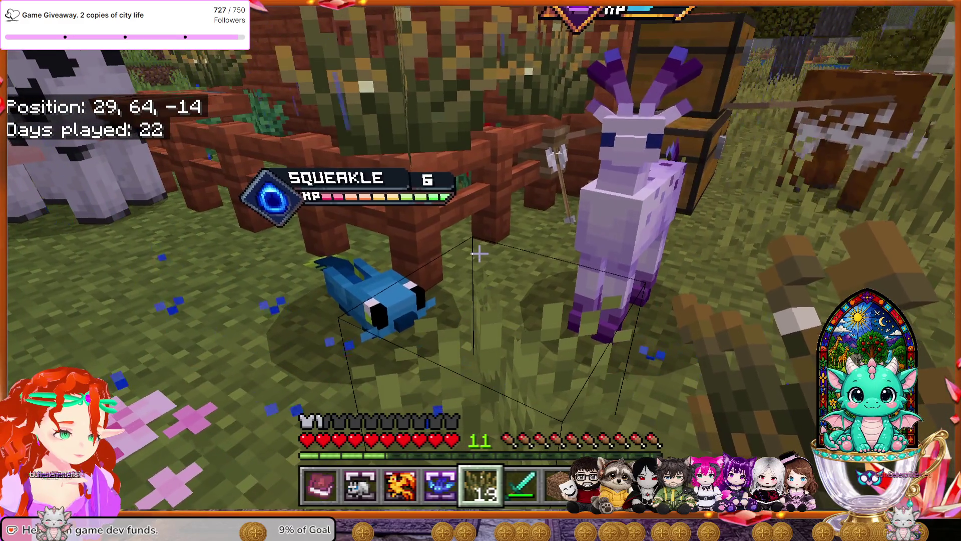
key(w)
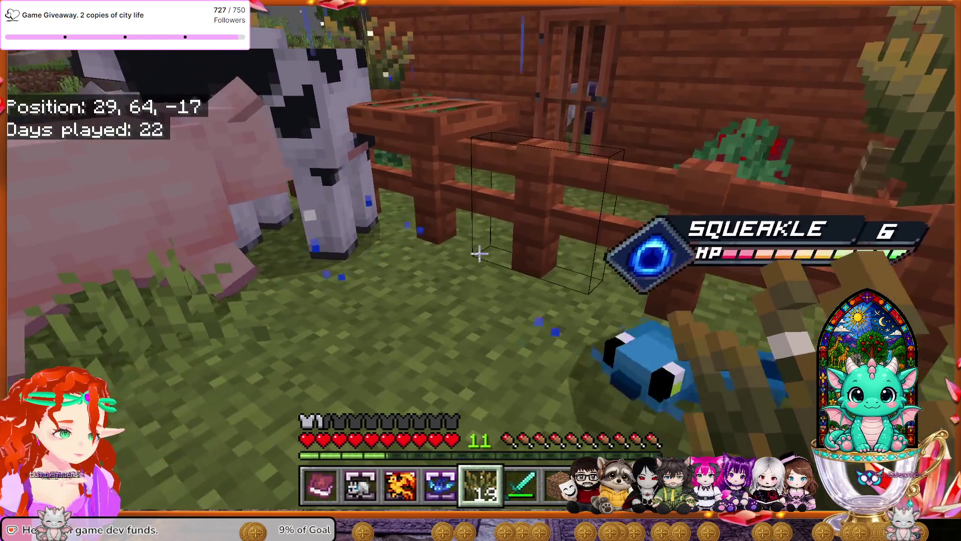
key(w)
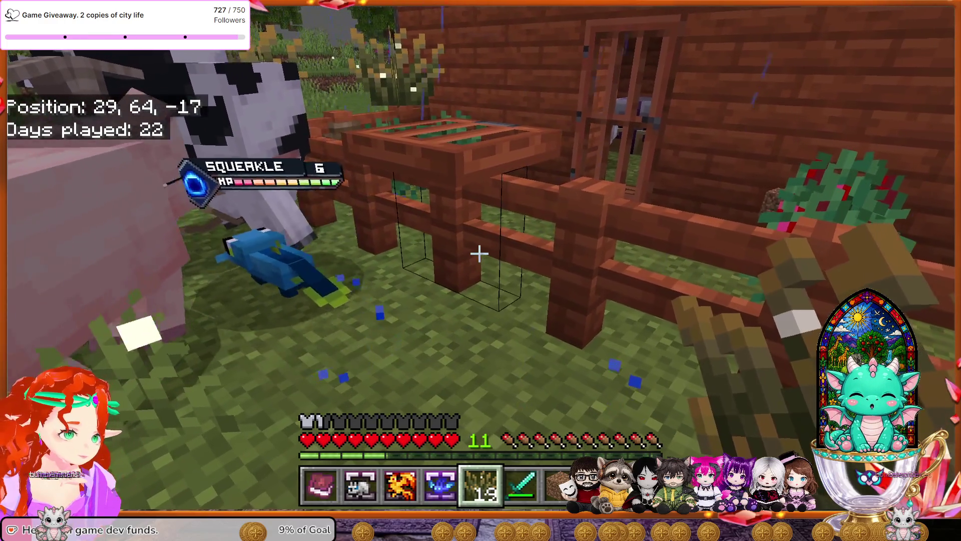
key(w)
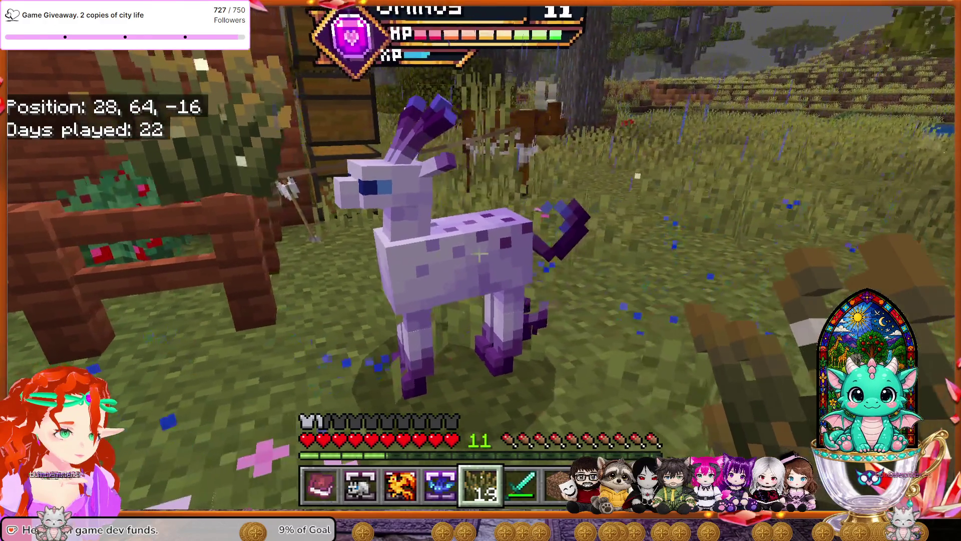
key(w)
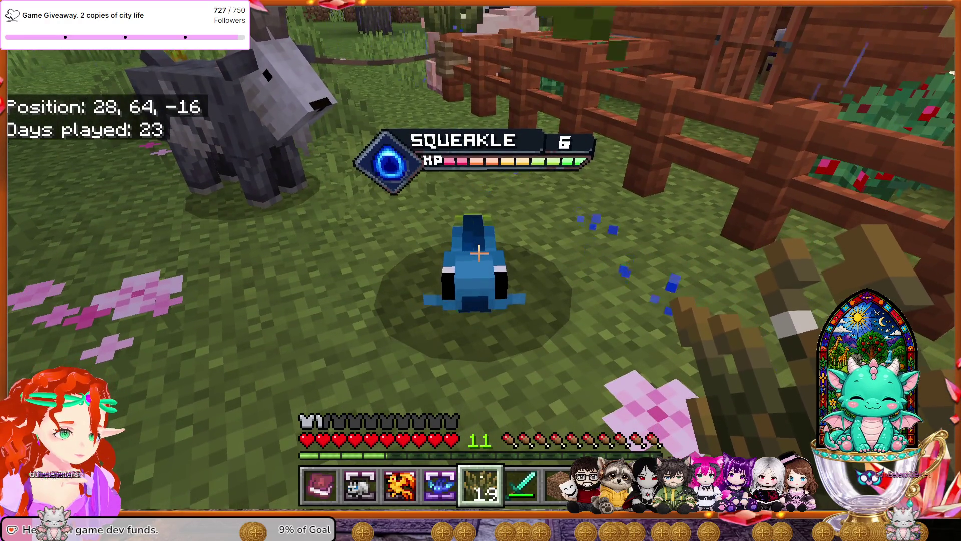
Decline the battle with Squeakle and send out a Craftymon from the Craftycube.
right_click(479, 253)
click(487, 193)
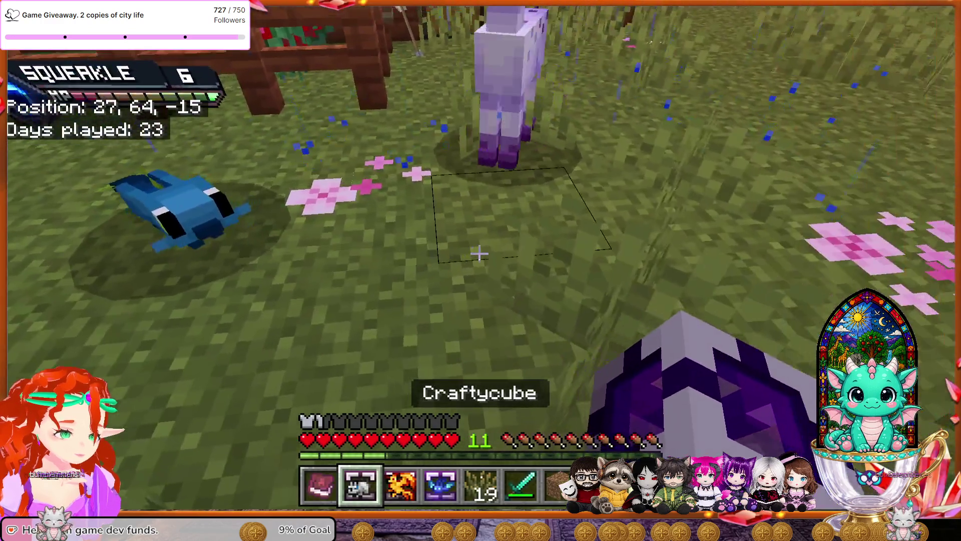
key(4)
right_click(480, 253)
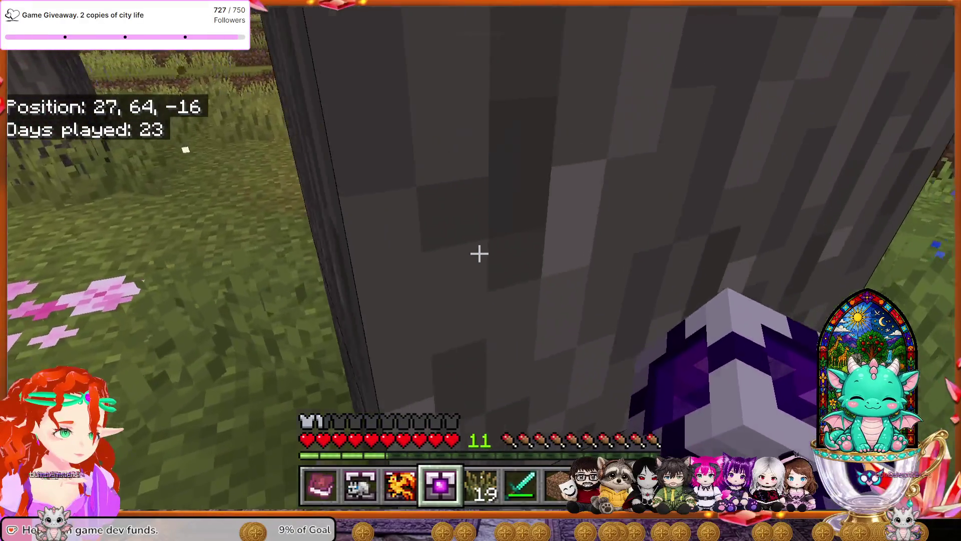
Fight with Twilit and recall the blue creature into a capture cube.
key(w)
key(w)
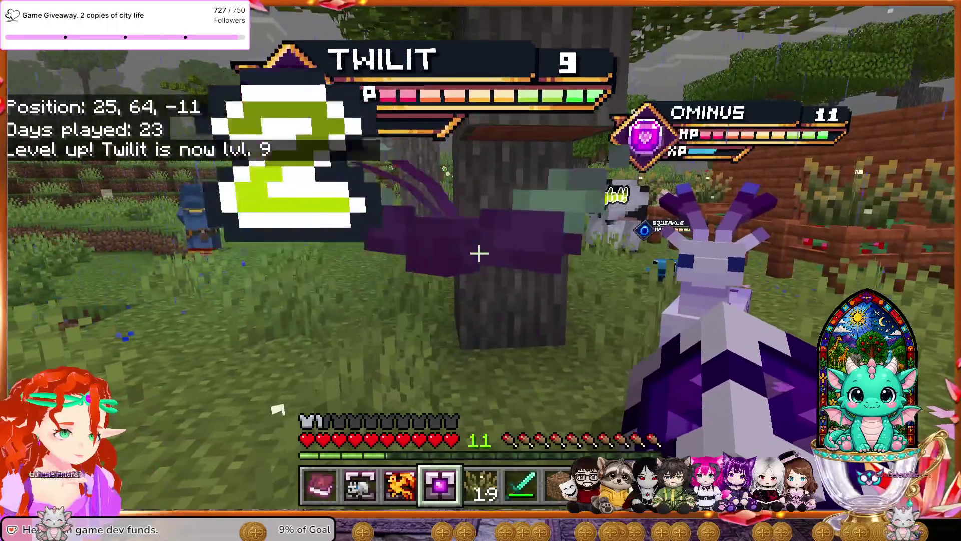
click(480, 255)
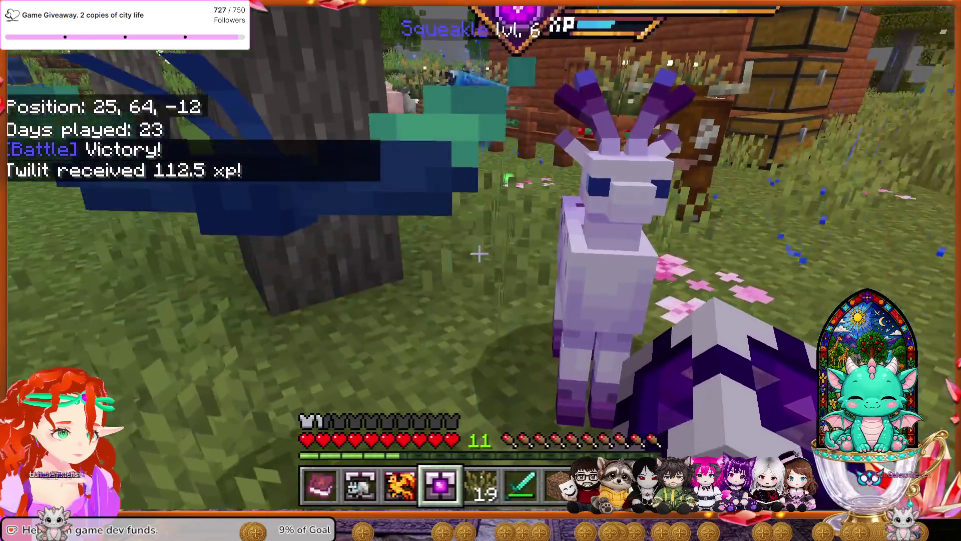
right_click(479, 254)
Send out and recall Rhinorox, then release the blue creature onto the grass.
key(w)
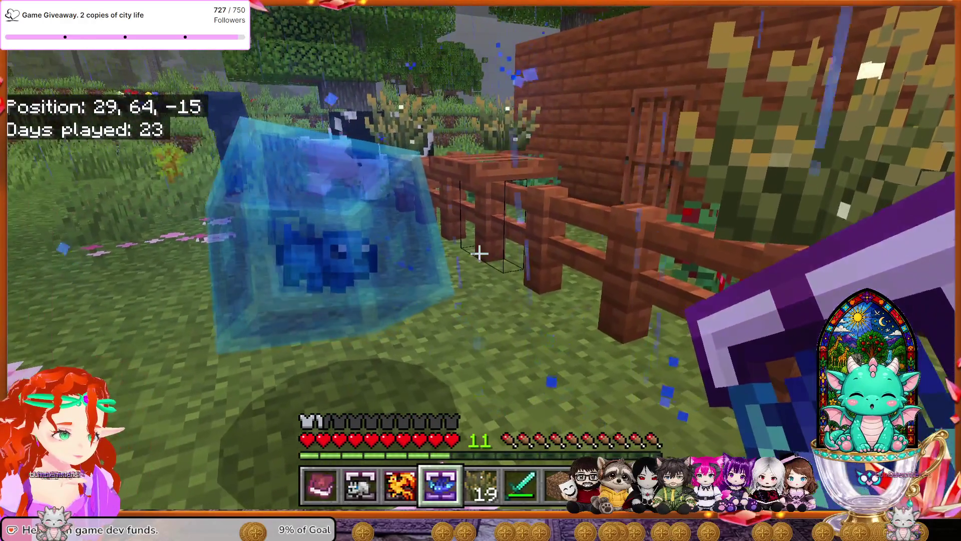
key(2)
right_click(479, 254)
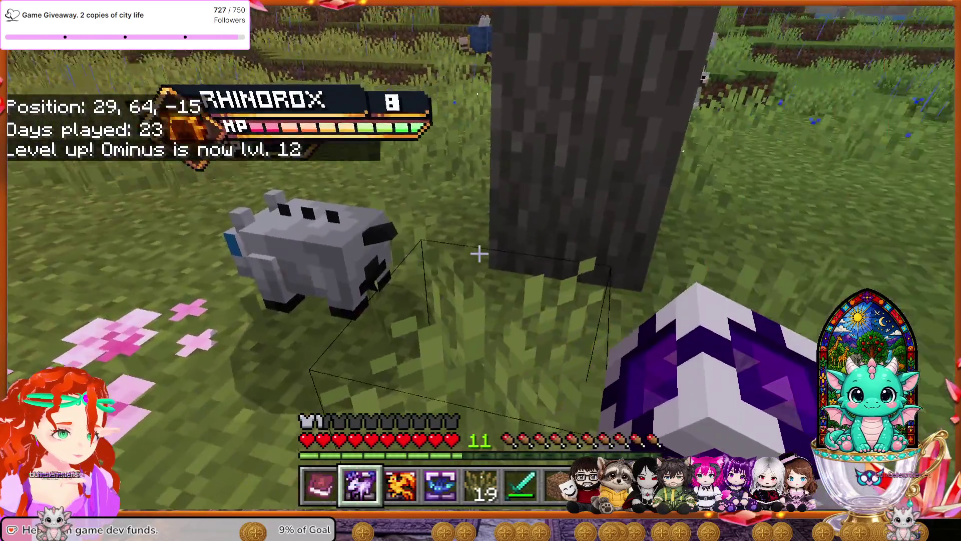
right_click(479, 254)
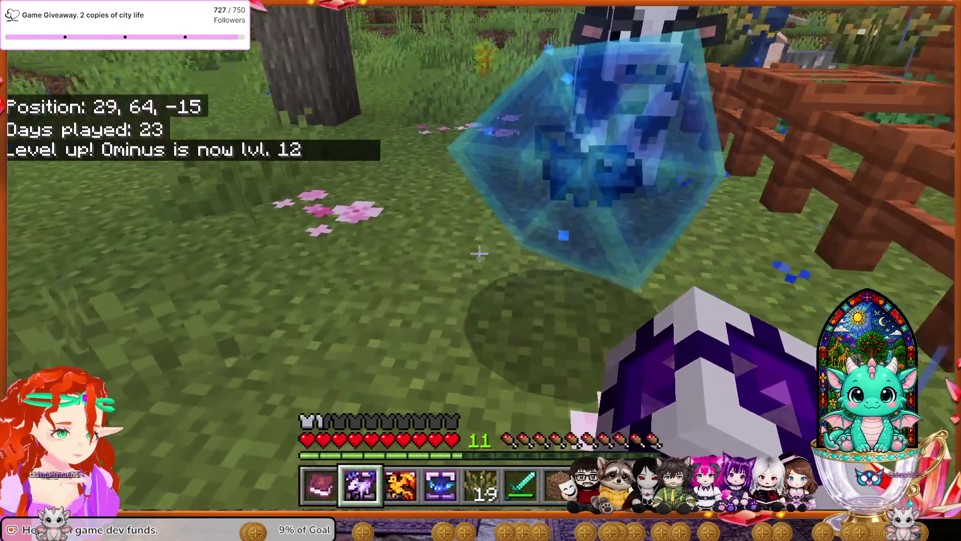
right_click(479, 254)
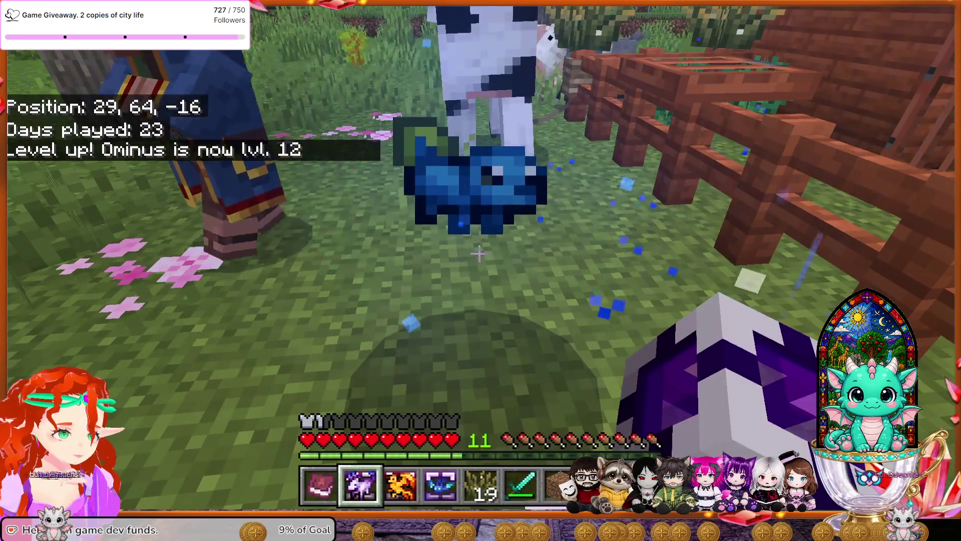
Equip the Diamond Sword and chase down the armored mob by the tree, hitting it repeatedly.
key(6)
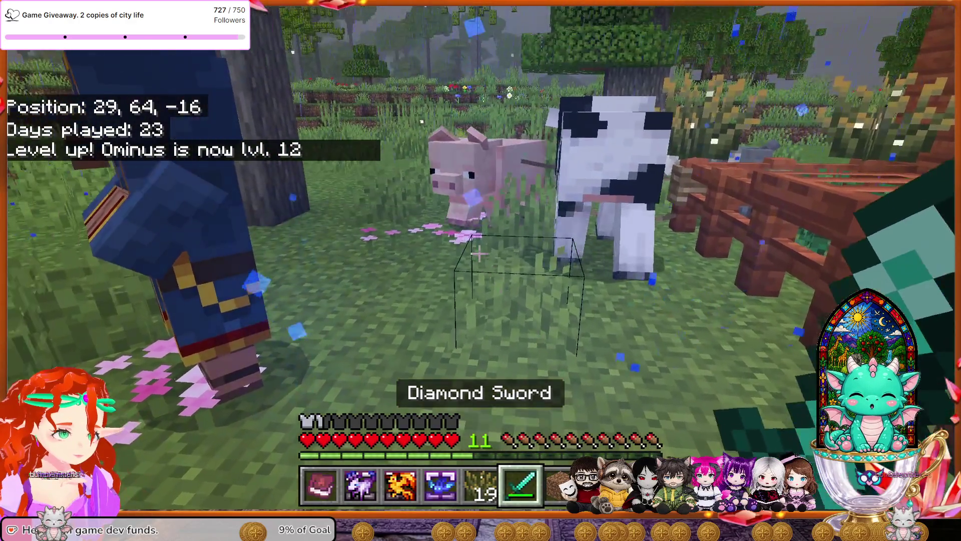
key(w)
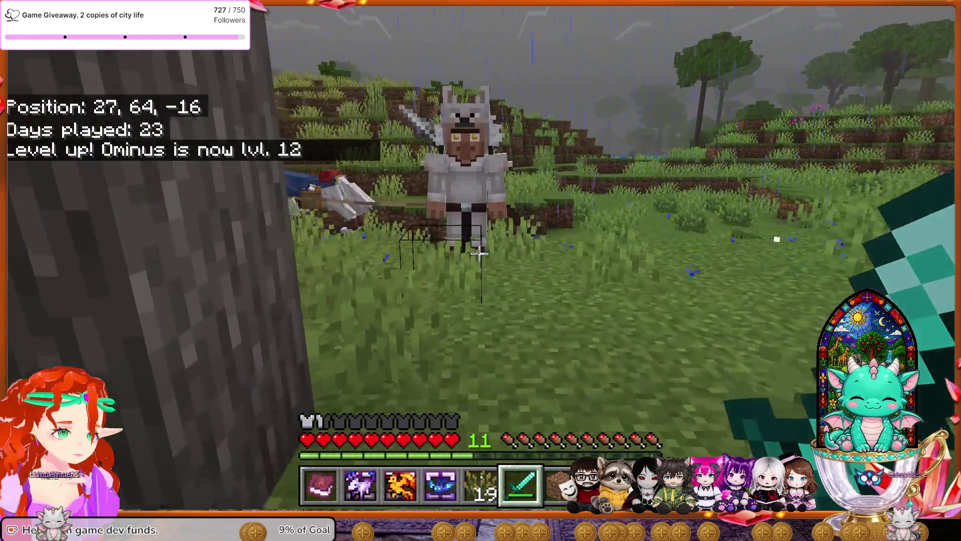
key(e)
key(e)
key(w)
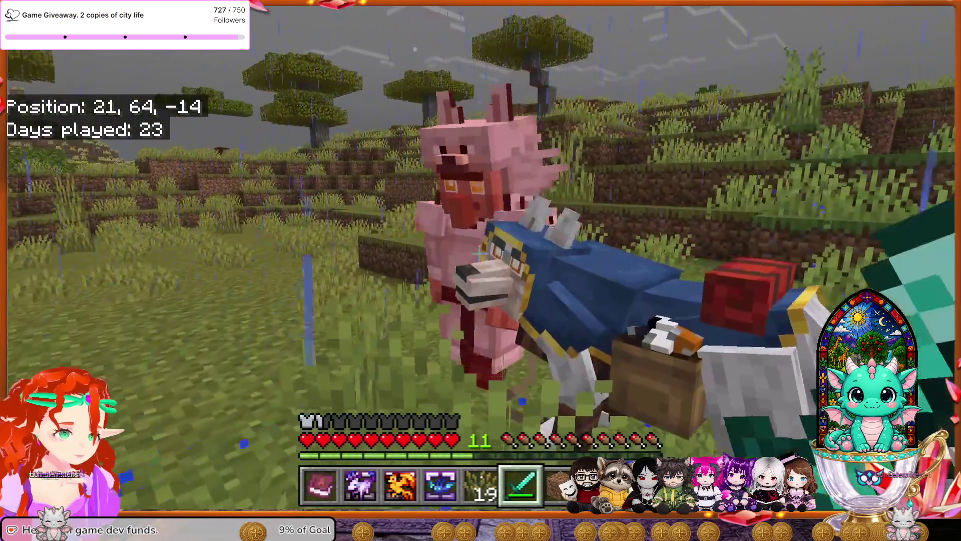
click(479, 254)
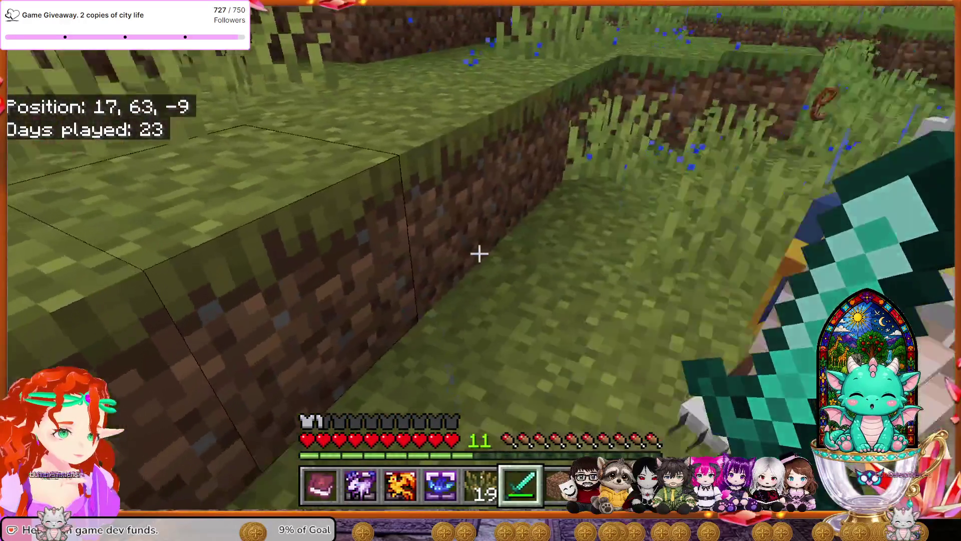
click(480, 253)
click(479, 254)
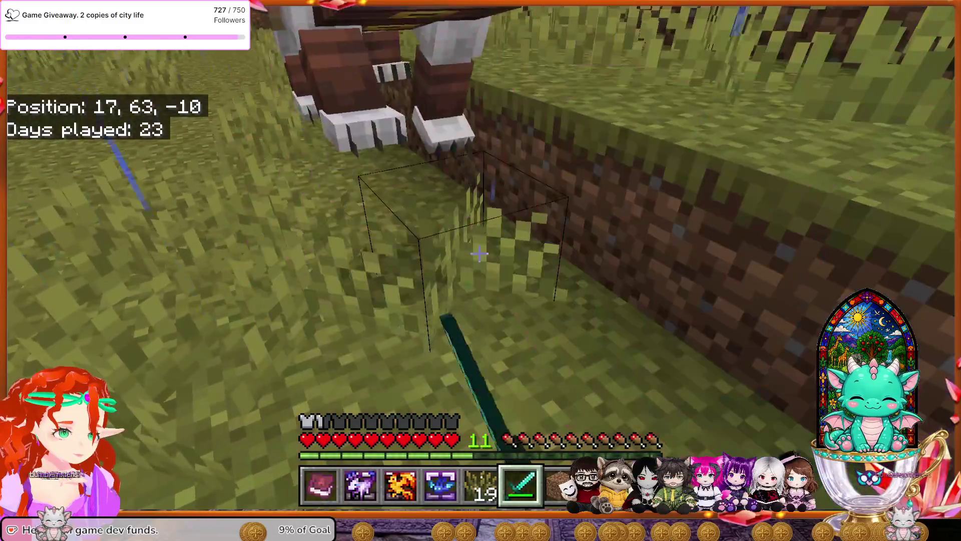
click(479, 254)
click(479, 253)
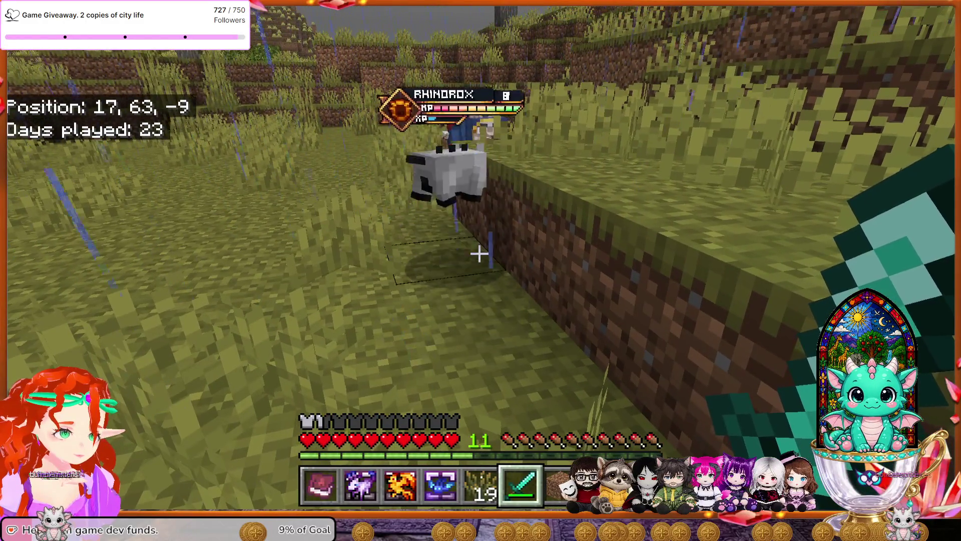
key(w)
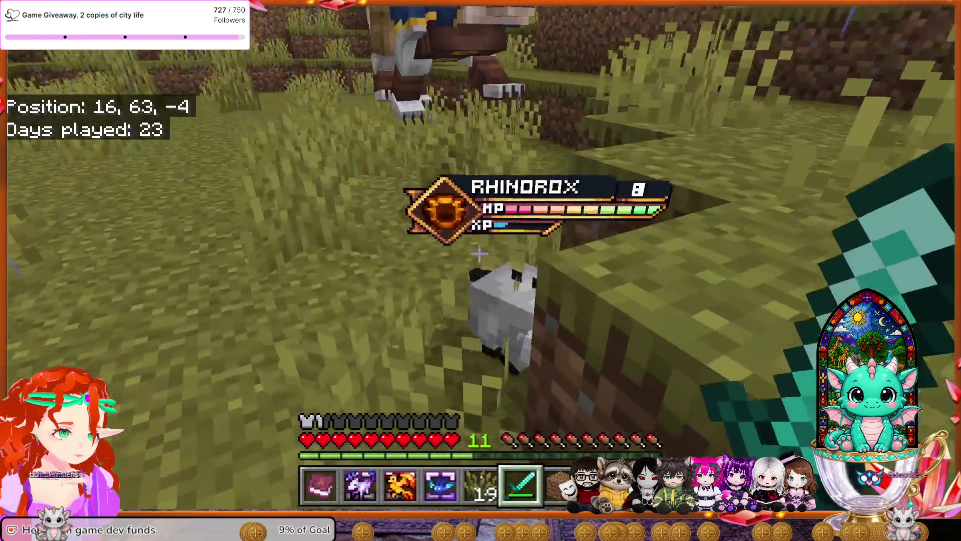
key(w)
click(479, 254)
key(w)
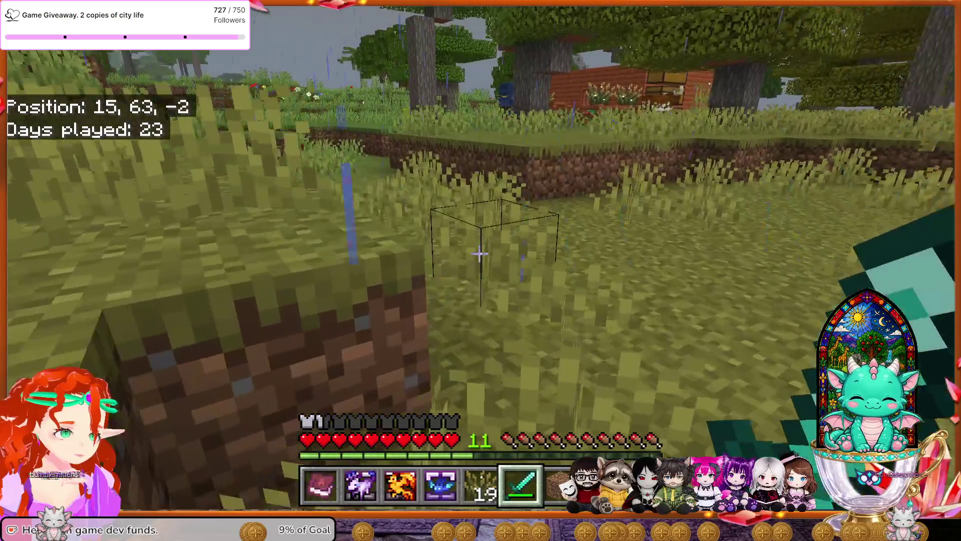
Walk back along the trench past the chests to the wooden house and fence.
key(w)
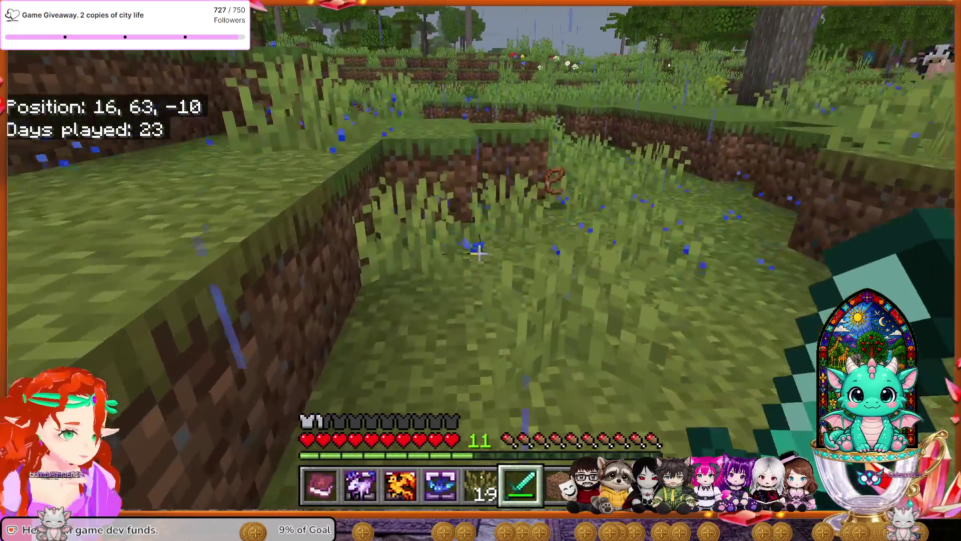
key(w)
key(w)
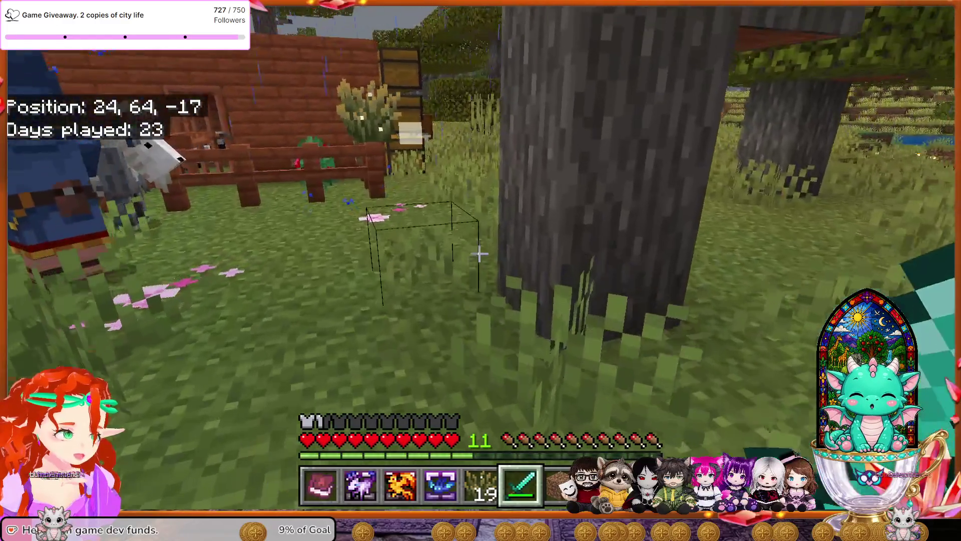
key(w)
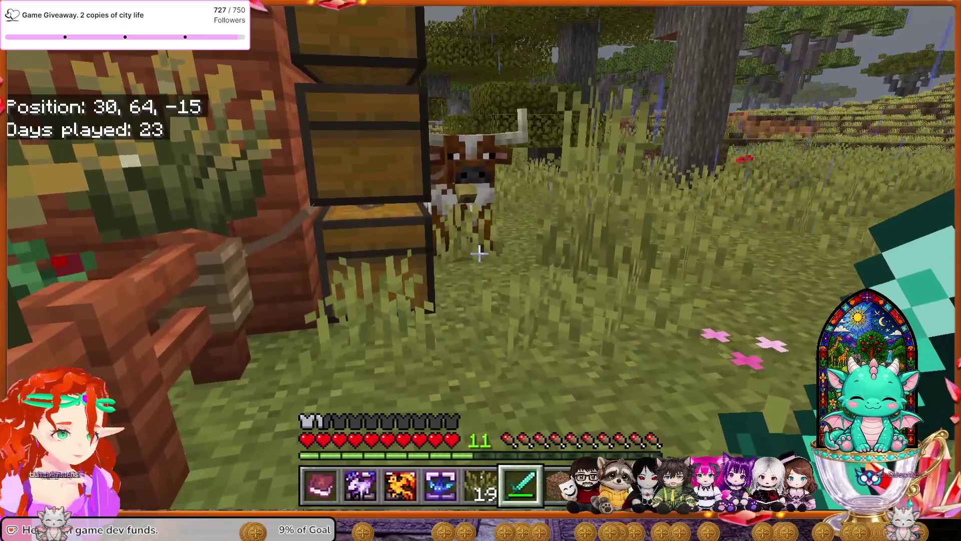
key(w)
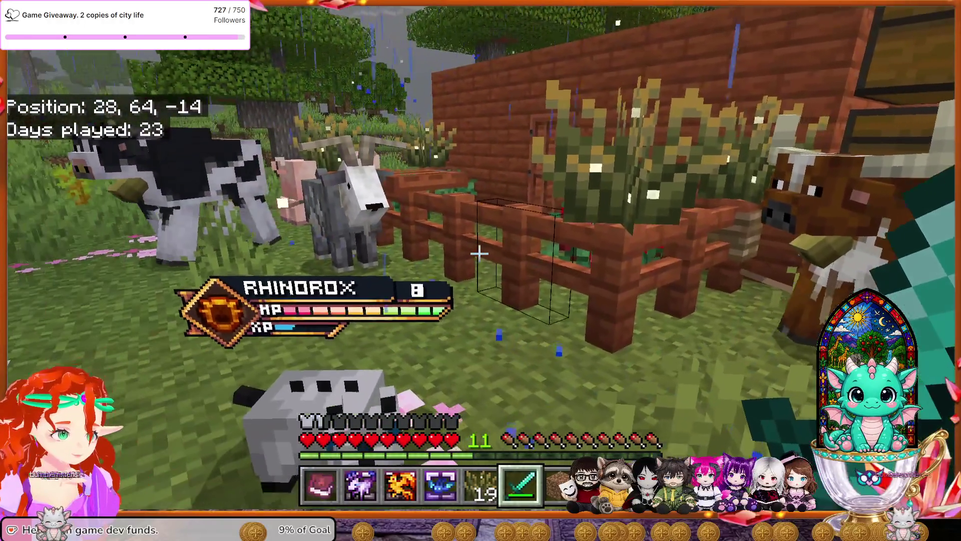
mouse_move(479, 253)
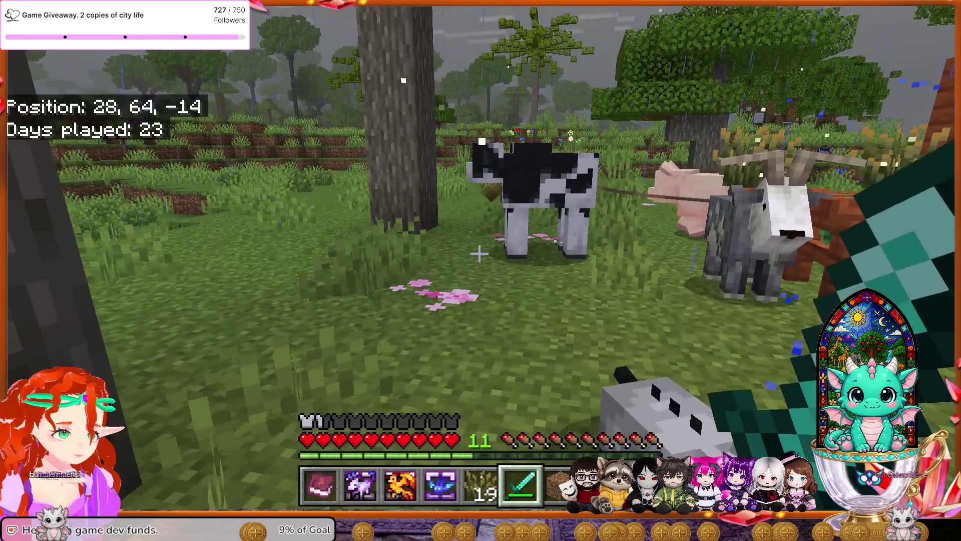
key(w)
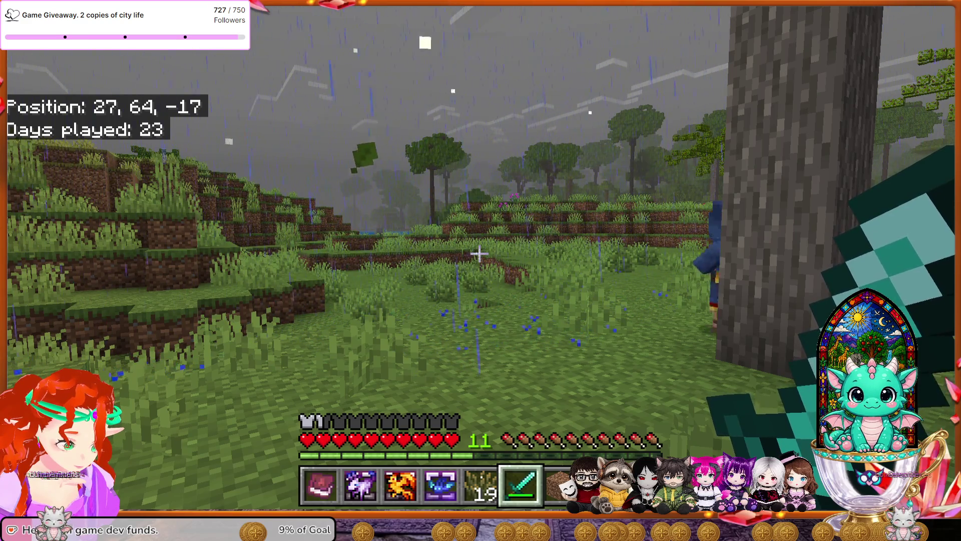
key(w)
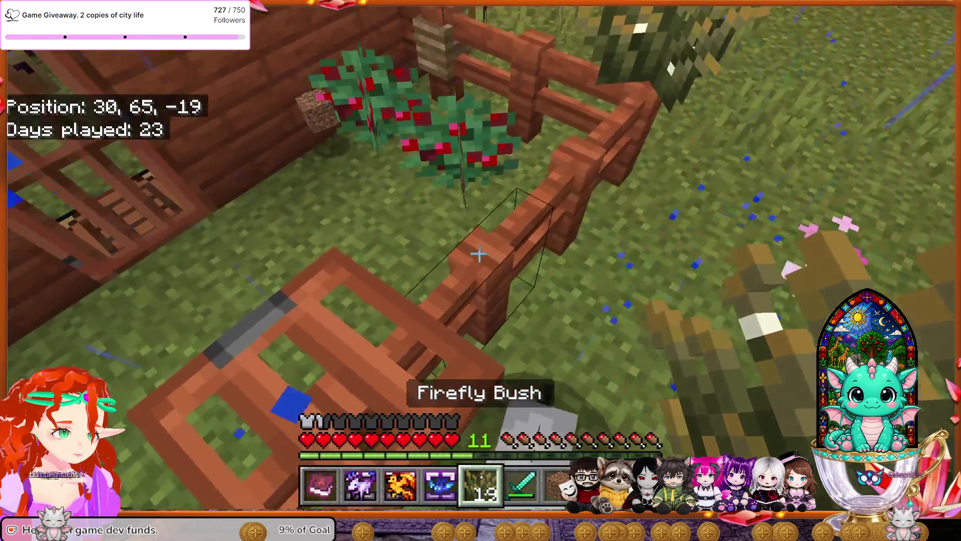
Walk up to the garden fence and jump it into the hut's doorway.
key(s)
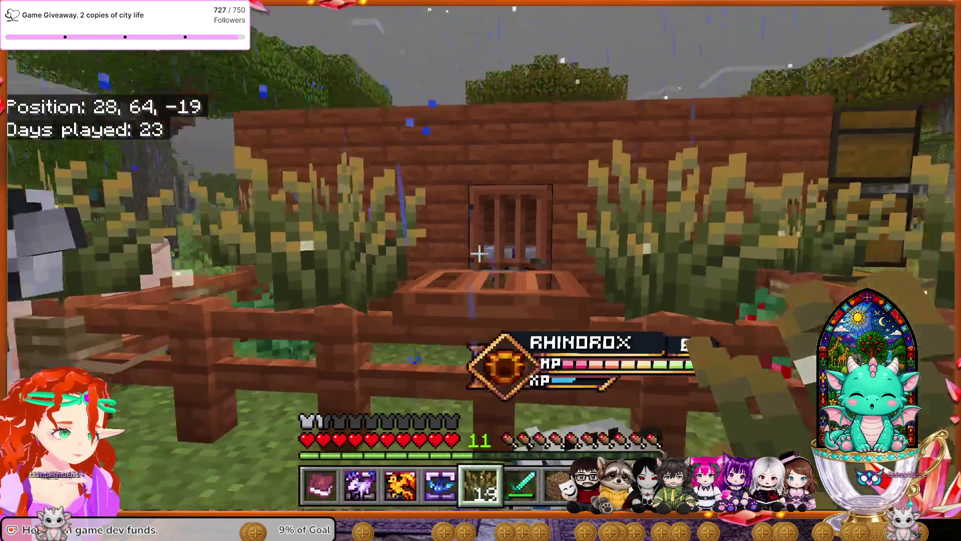
key(w)
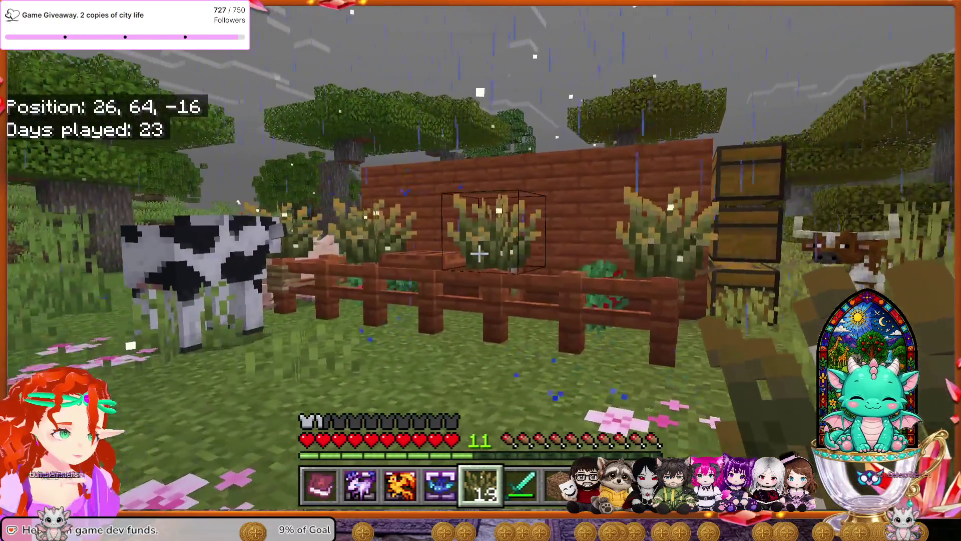
key(w)
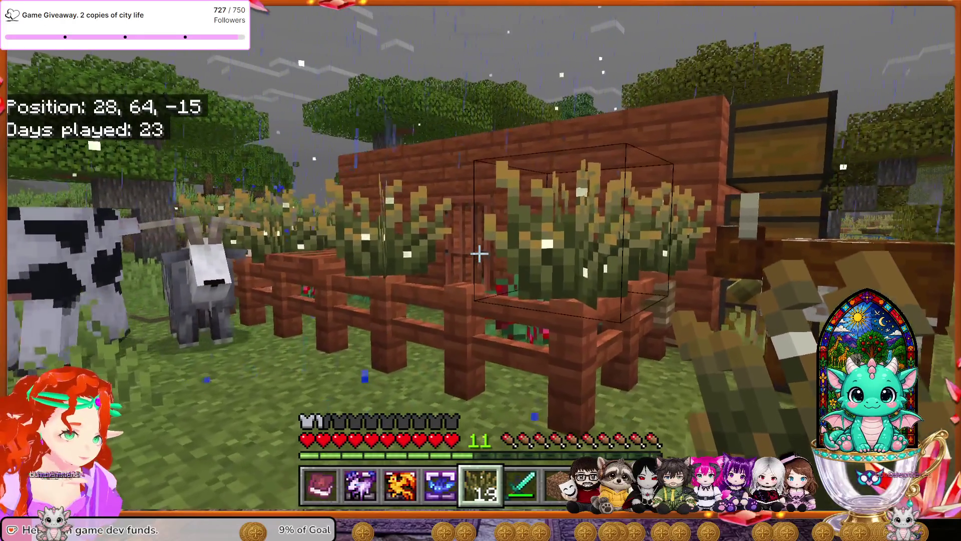
key(w)
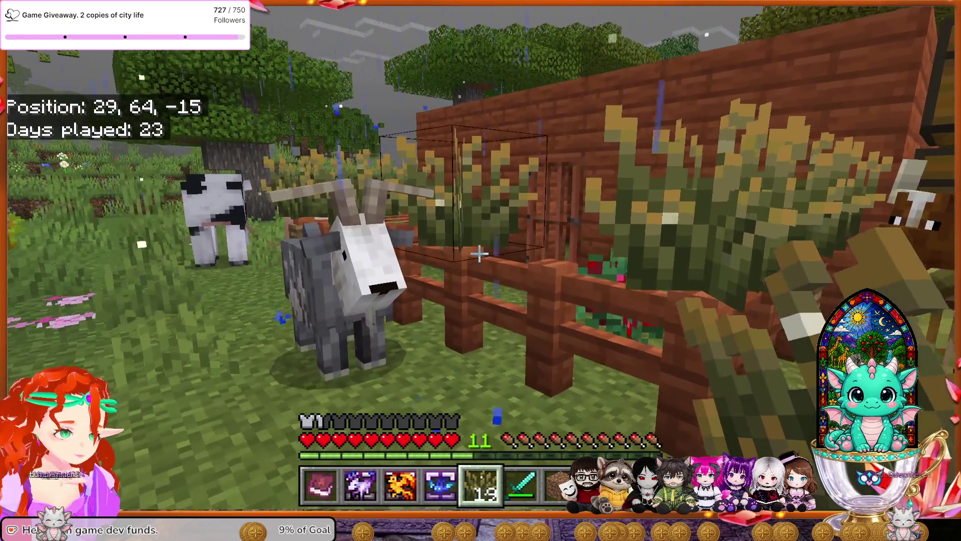
key(w)
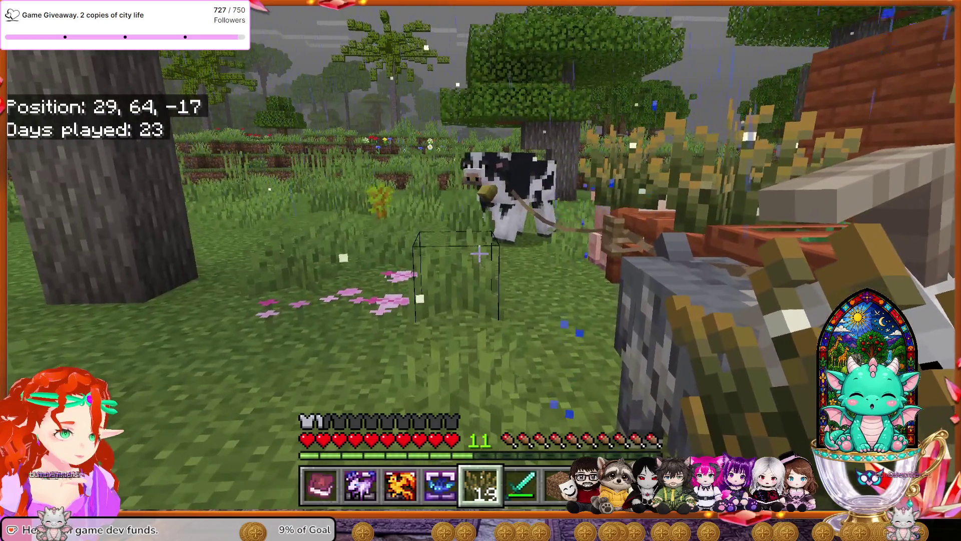
key(w)
key(space)
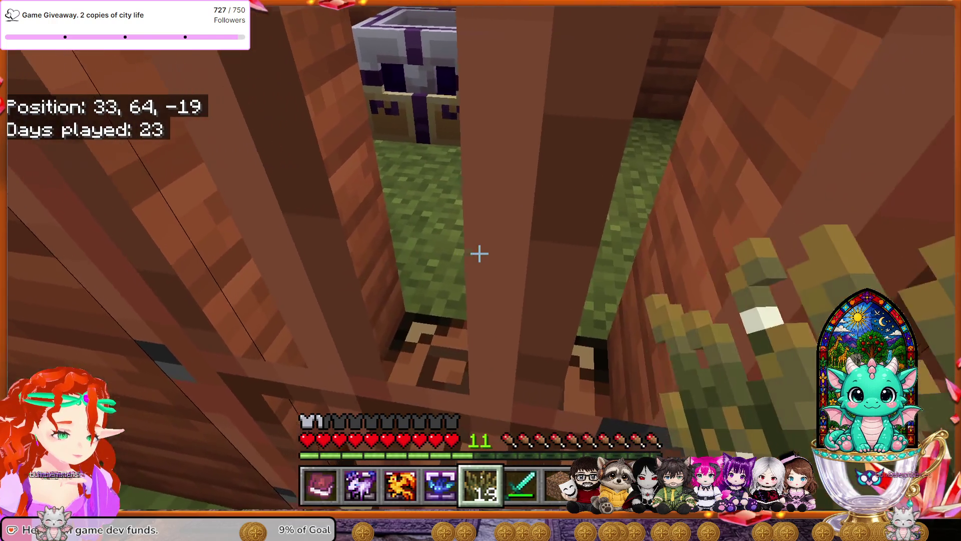
Deposit the Aqua Core, bones, leaf litter, Wild Seeds and 10 Cocoa Beans into the large chest.
key(e)
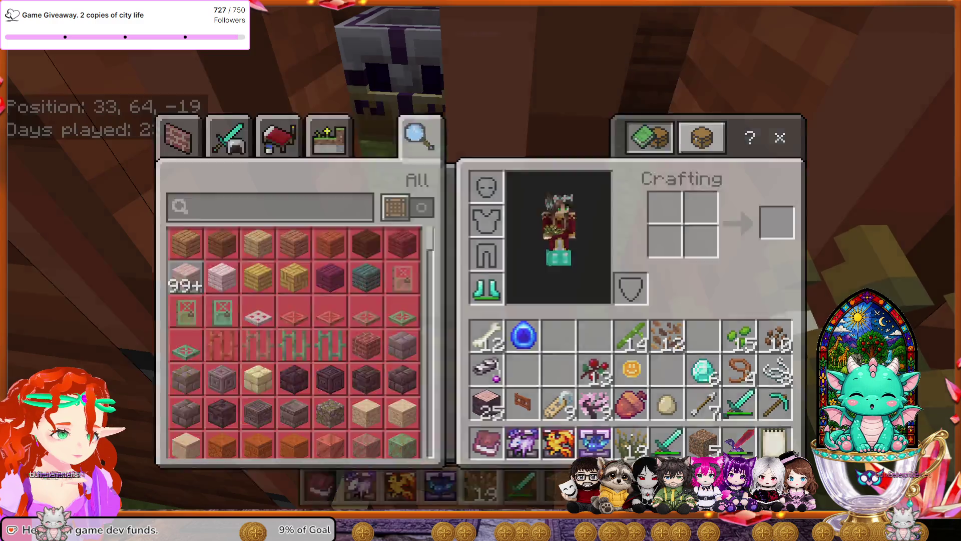
key(e)
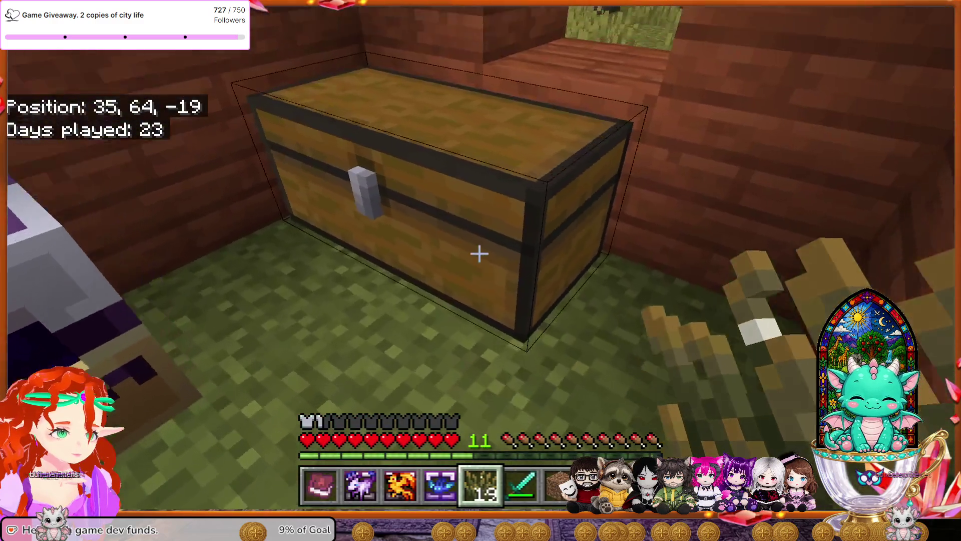
right_click(479, 253)
shift+click(375, 330)
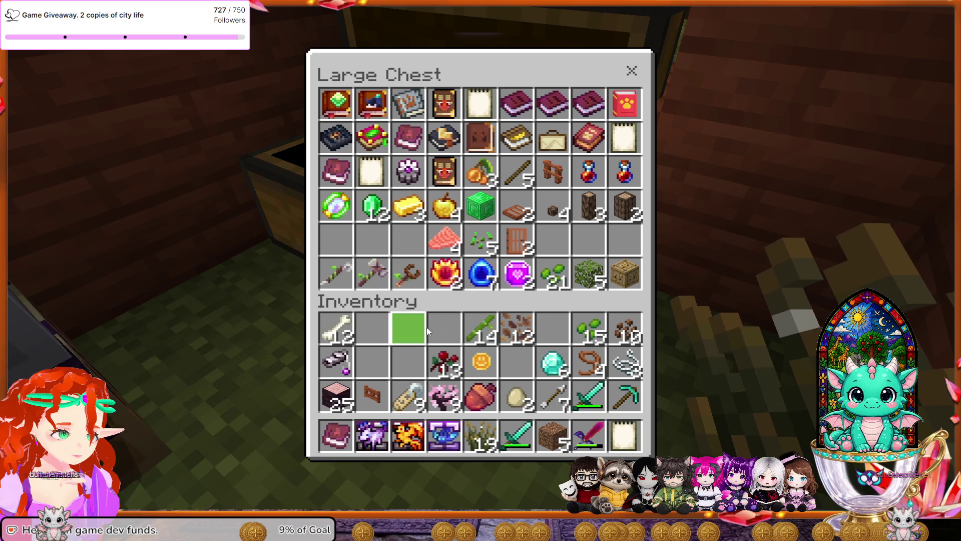
shift+click(347, 331)
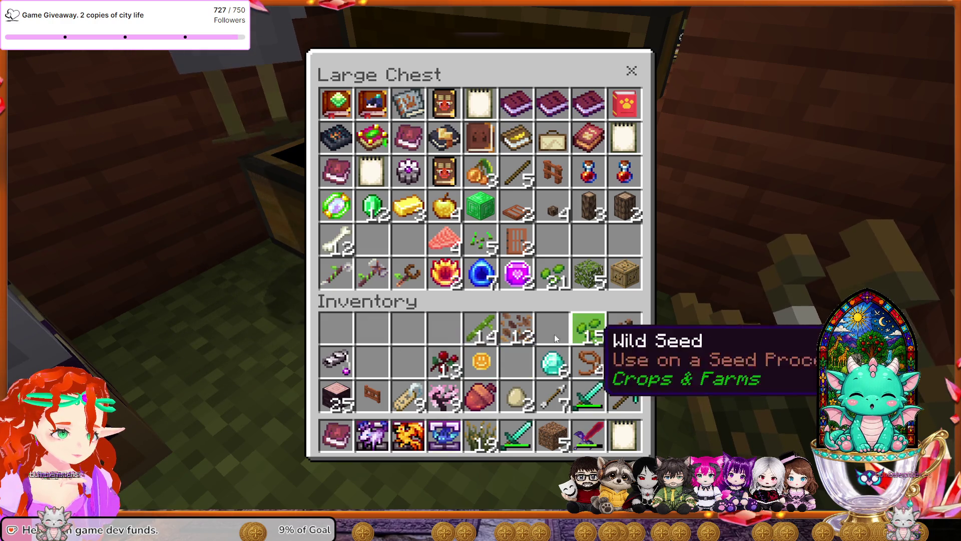
shift+click(528, 332)
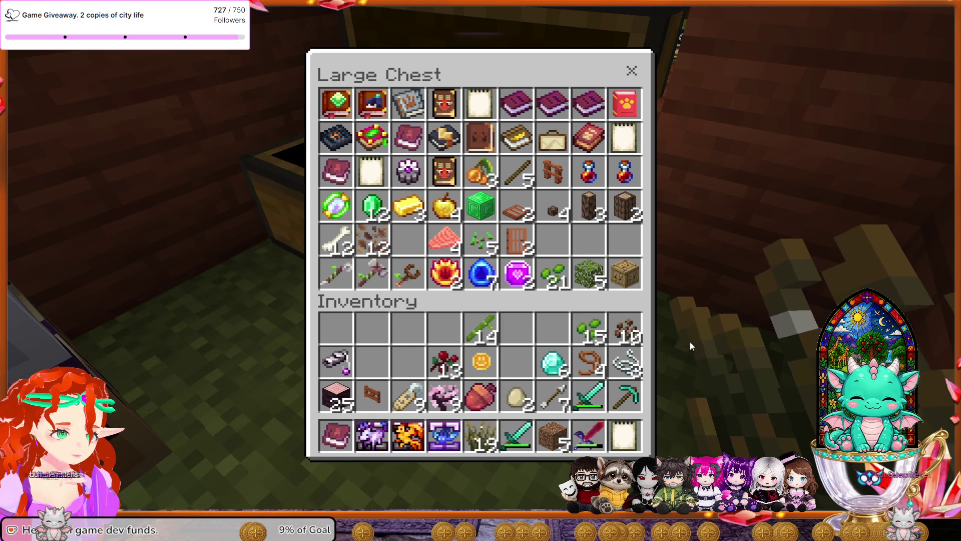
shift+click(590, 330)
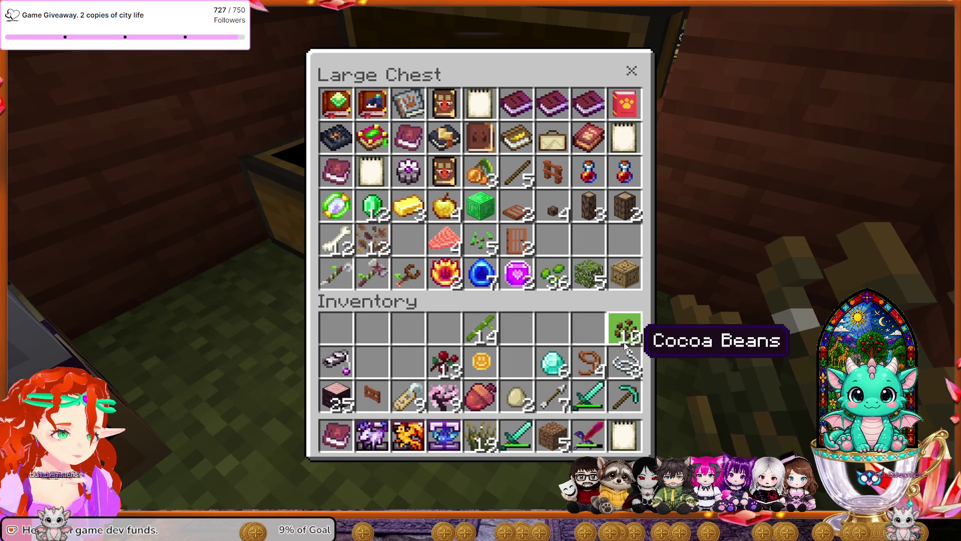
shift+click(624, 334)
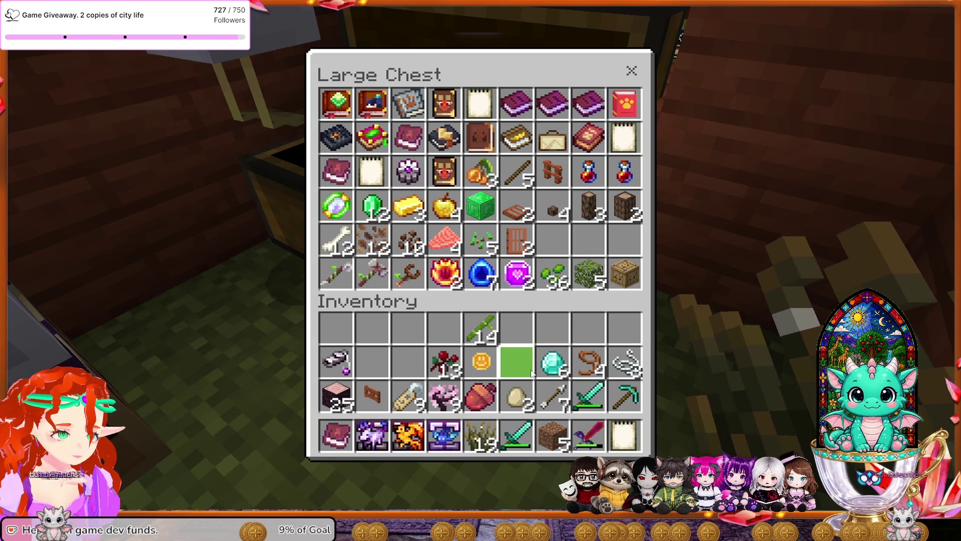
key(Escape)
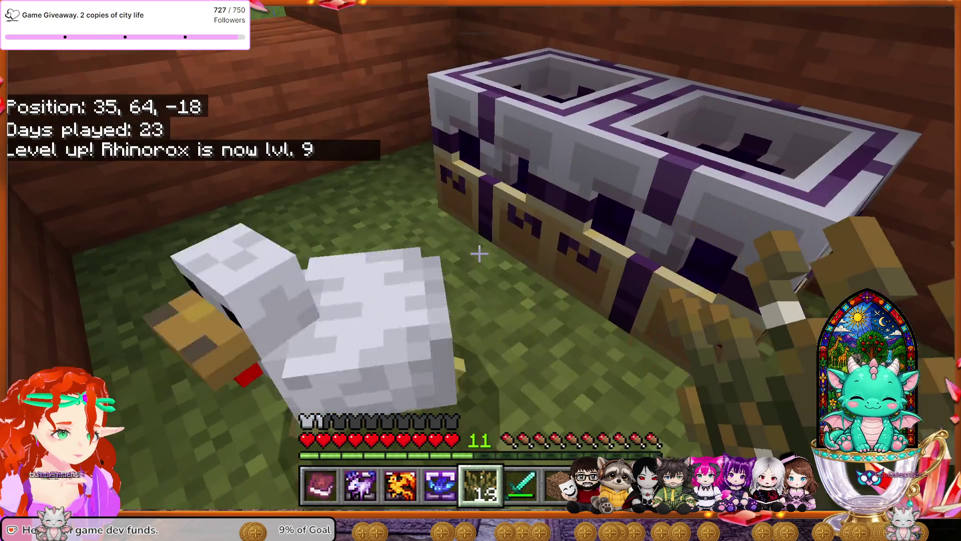
Walk out through the gate toward the berry bushes, then Save & Quit the world.
key(w)
key(w)
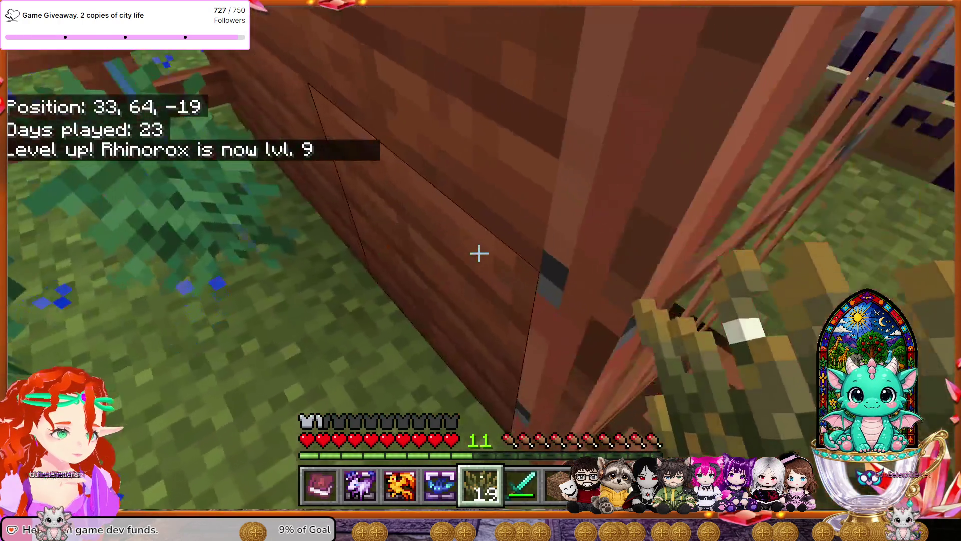
key(w)
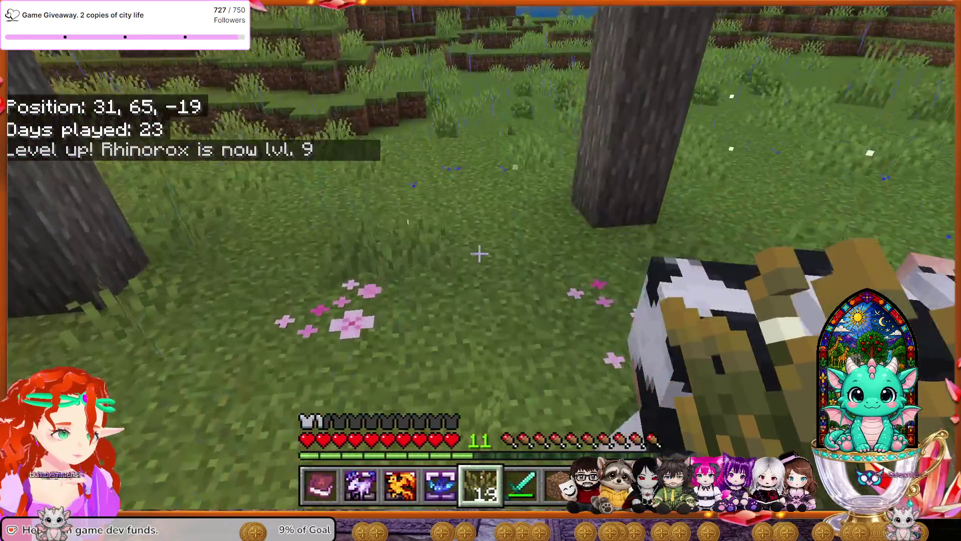
key(w)
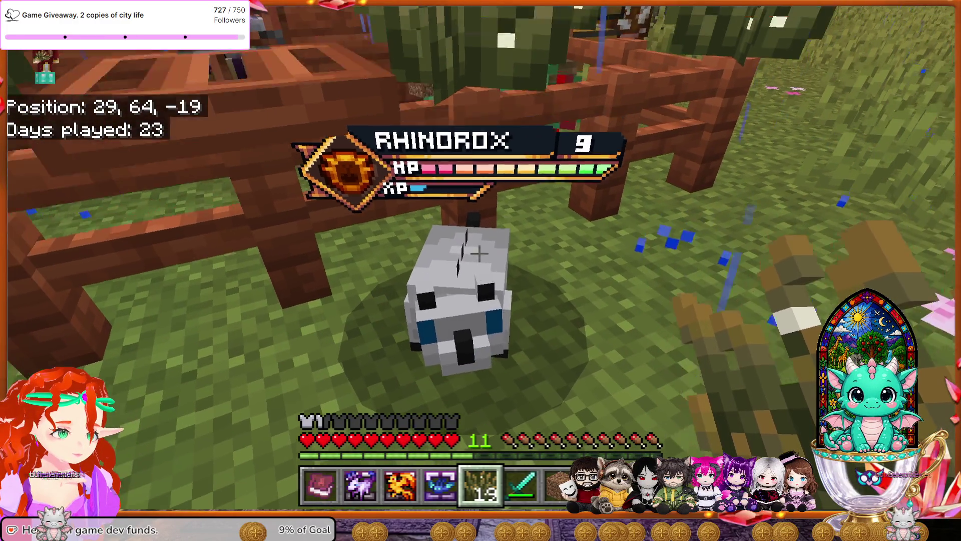
key(w)
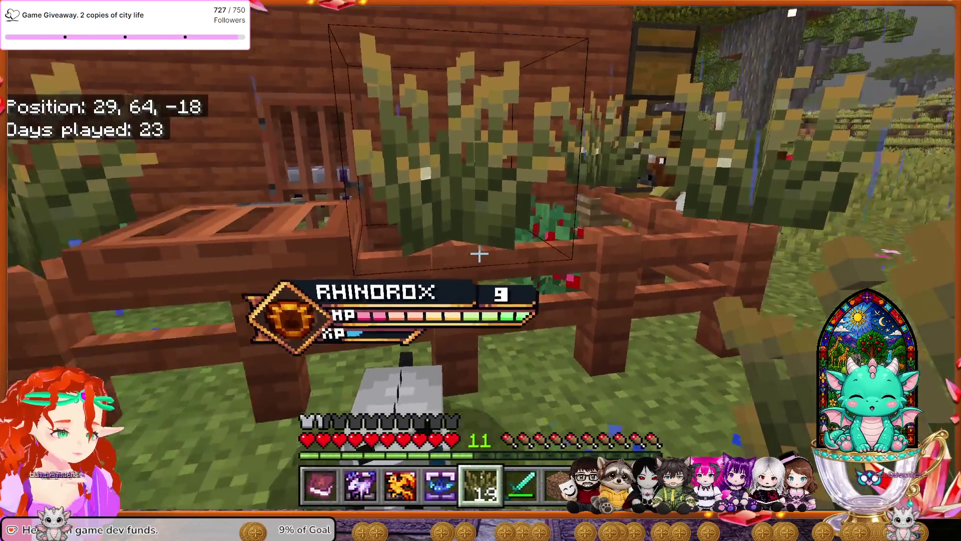
key(Escape)
click(293, 347)
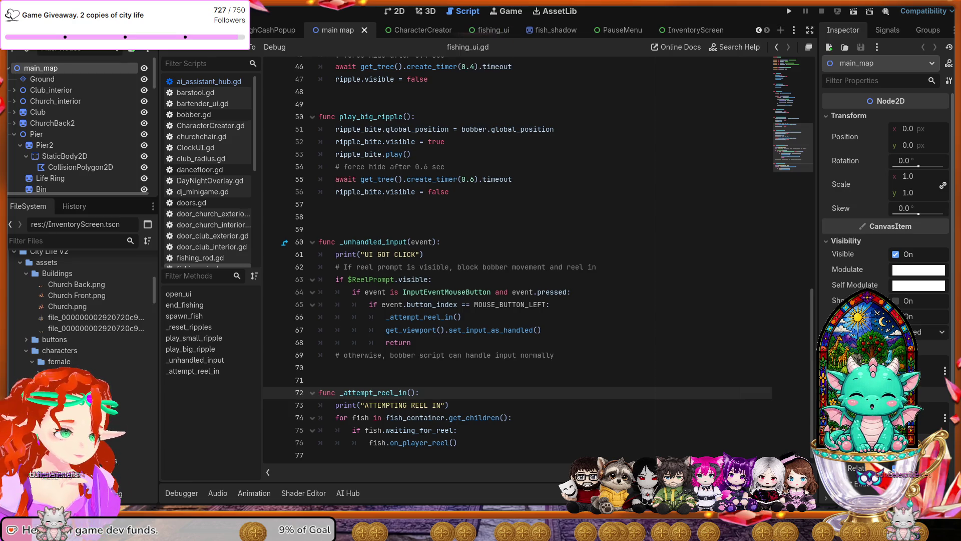
Review the _unhandled_input and _attempt_reel_in code in fishing_ui.gd, then switch to fish_shadow.gd.
scroll(208, 176, down, 3)
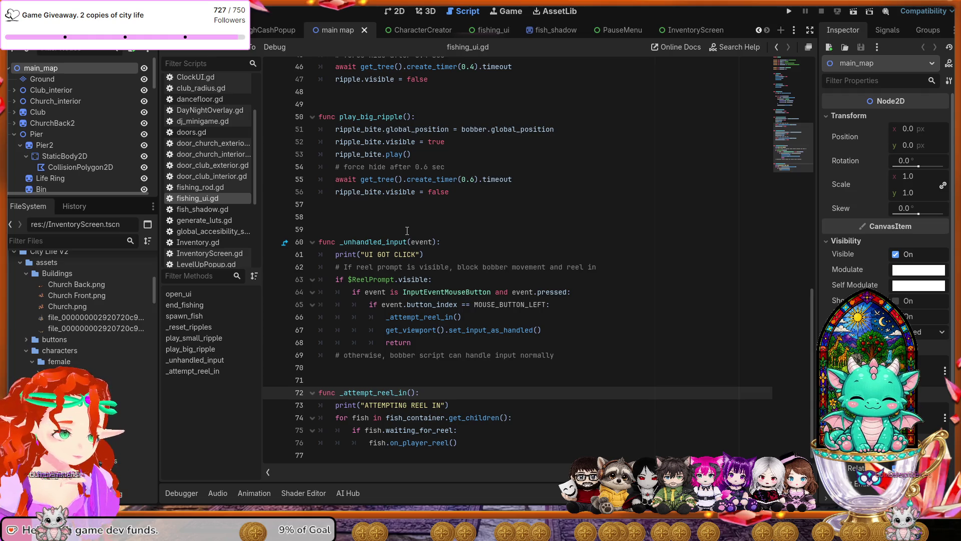
scroll(407, 230, up, 8)
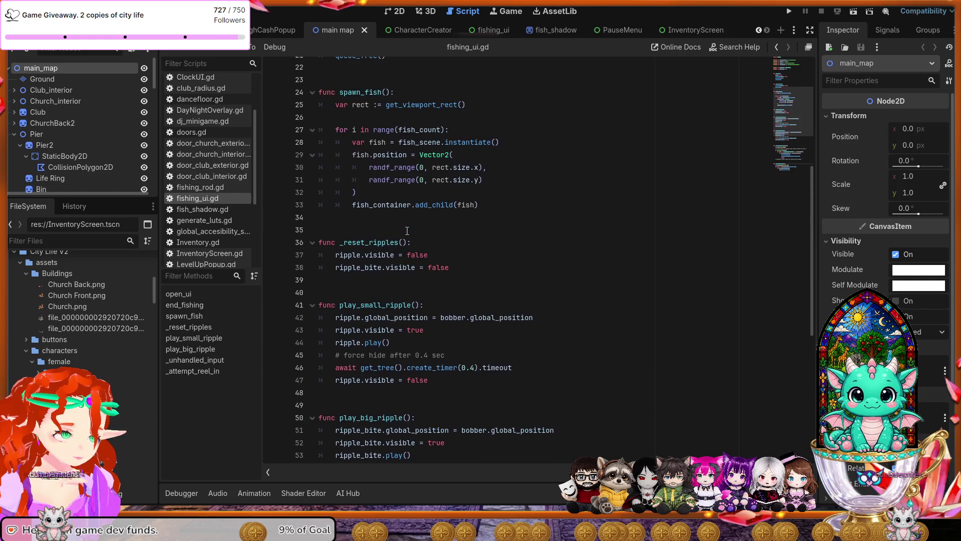
scroll(407, 231, up, 3)
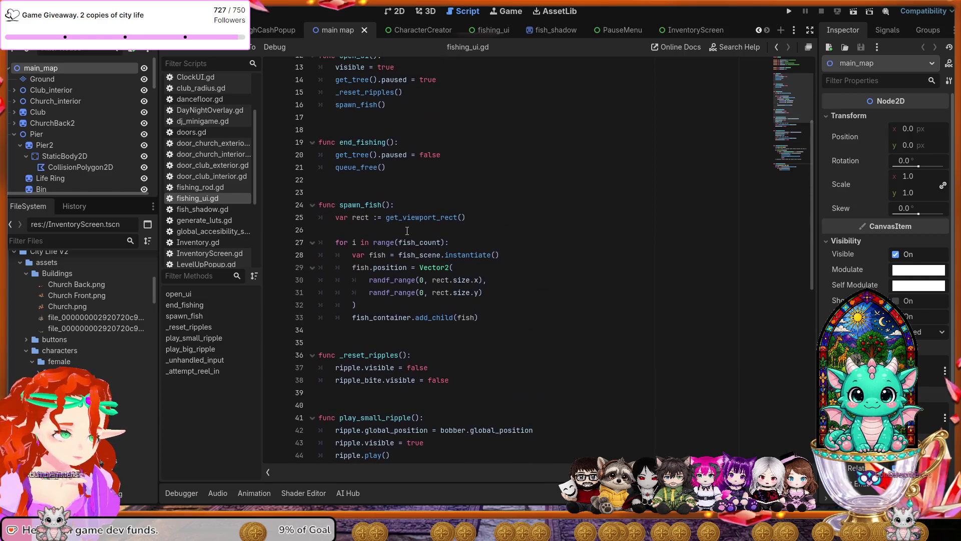
scroll(407, 231, up, 4)
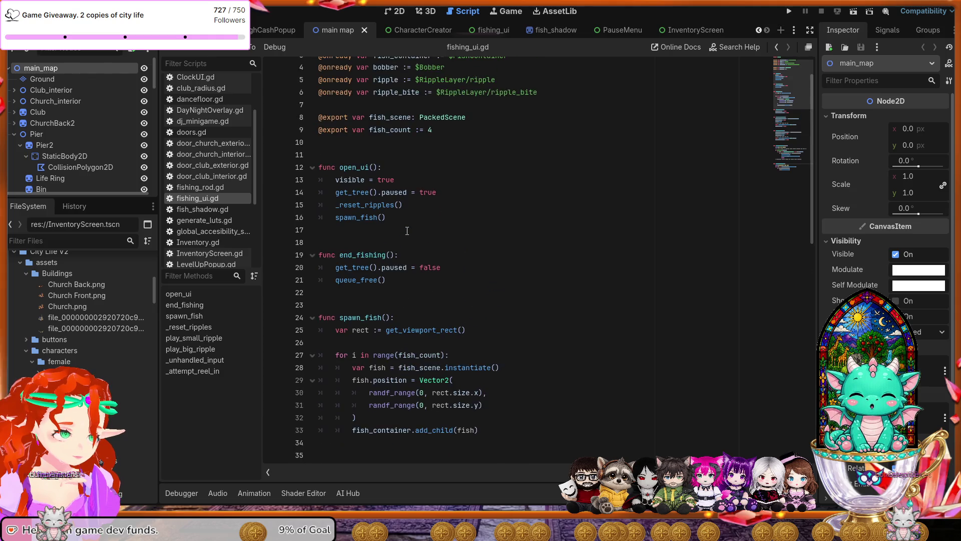
scroll(407, 230, down, 7)
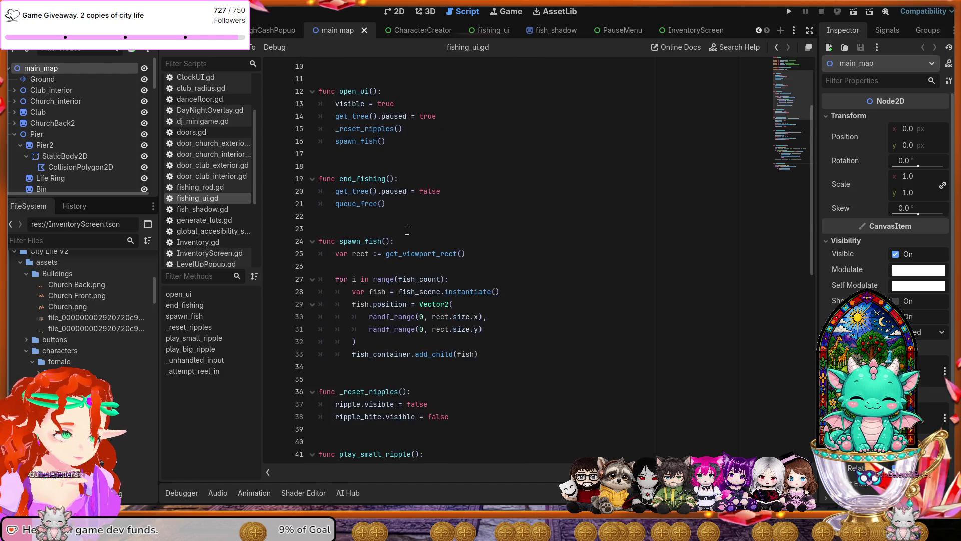
scroll(407, 230, down, 7)
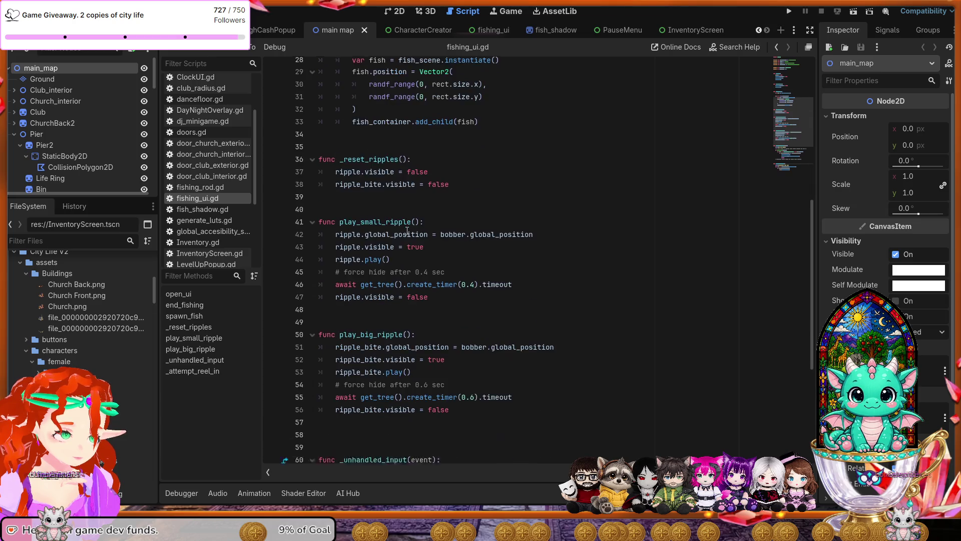
scroll(407, 230, down, 1)
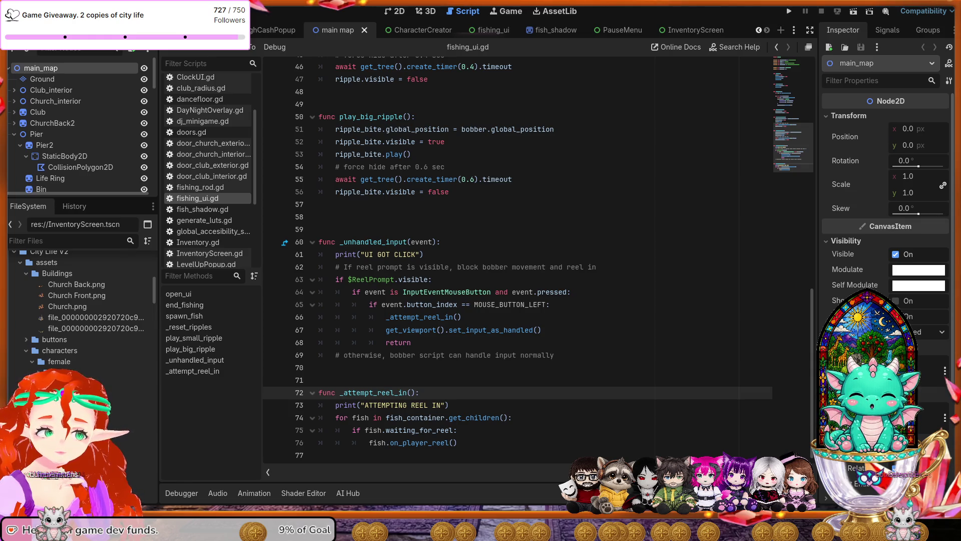
click(206, 209)
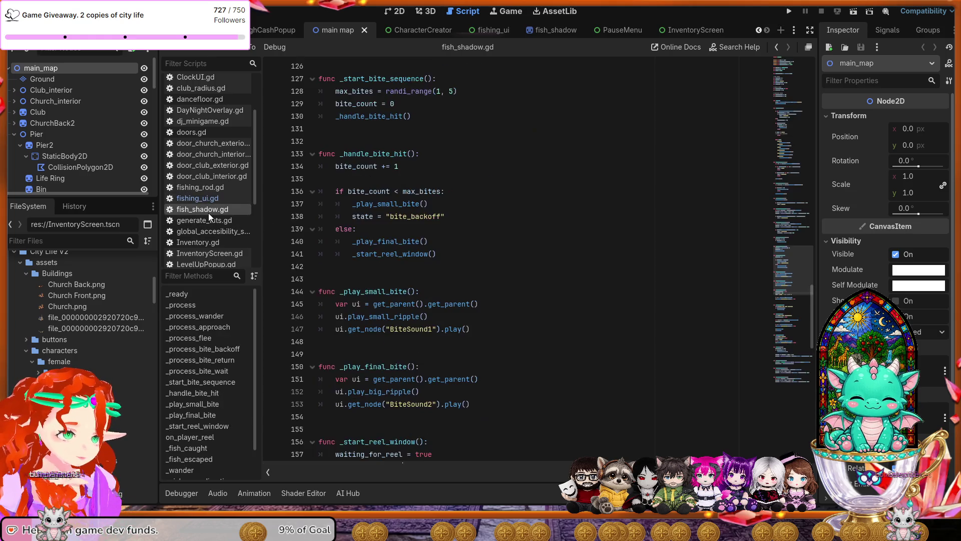
In fish_shadow.gd's _process, select the if state == "reel" block on lines 51–53.
scroll(451, 197, up, 12)
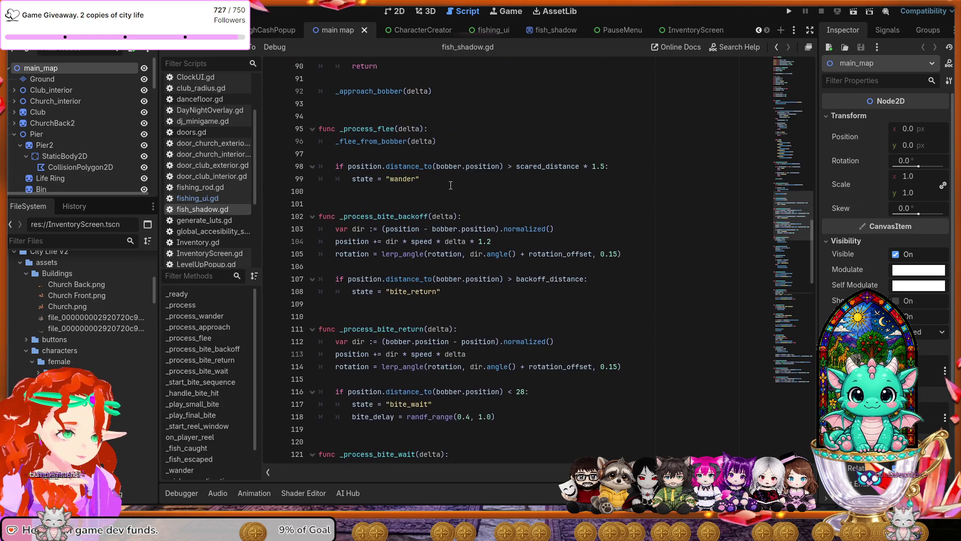
scroll(451, 185, up, 8)
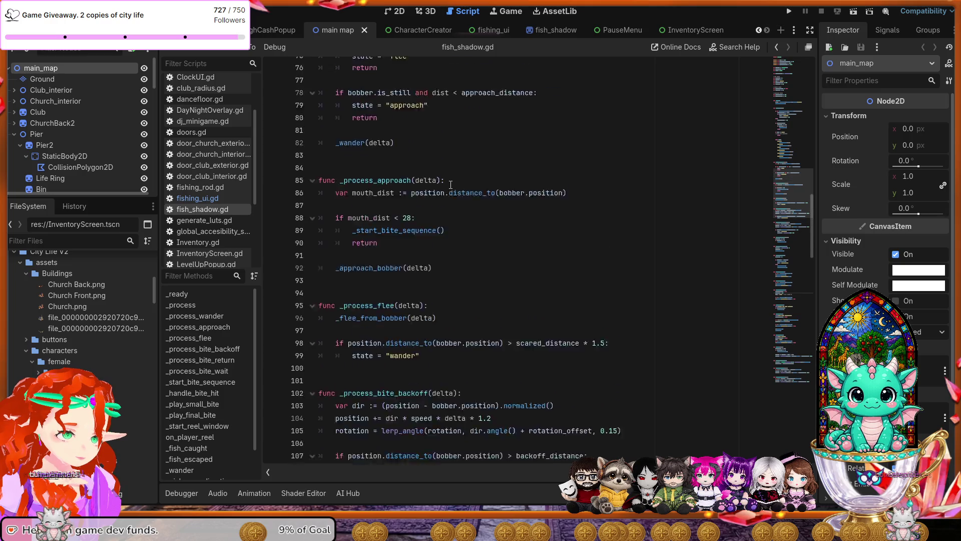
scroll(451, 184, up, 12)
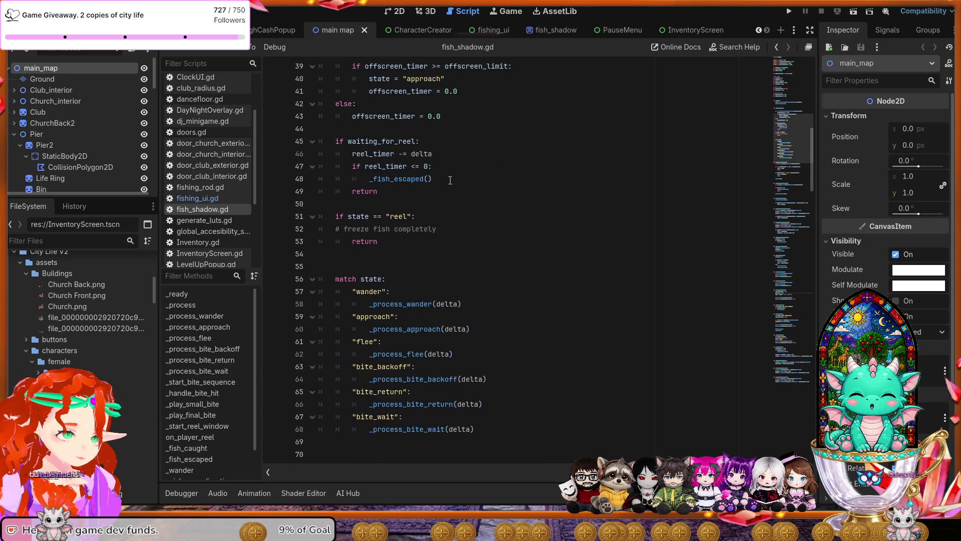
scroll(450, 181, up, 9)
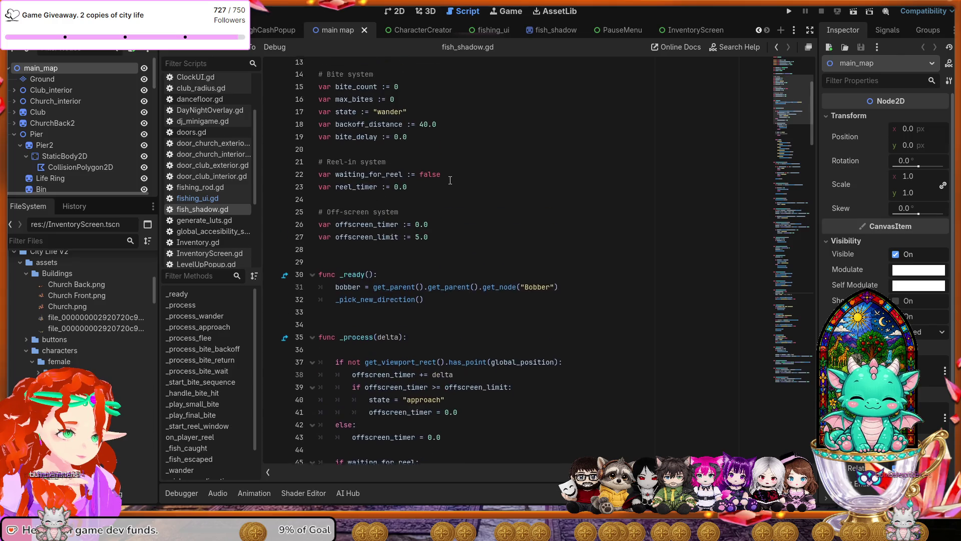
scroll(450, 178, up, 1)
scroll(450, 179, down, 8)
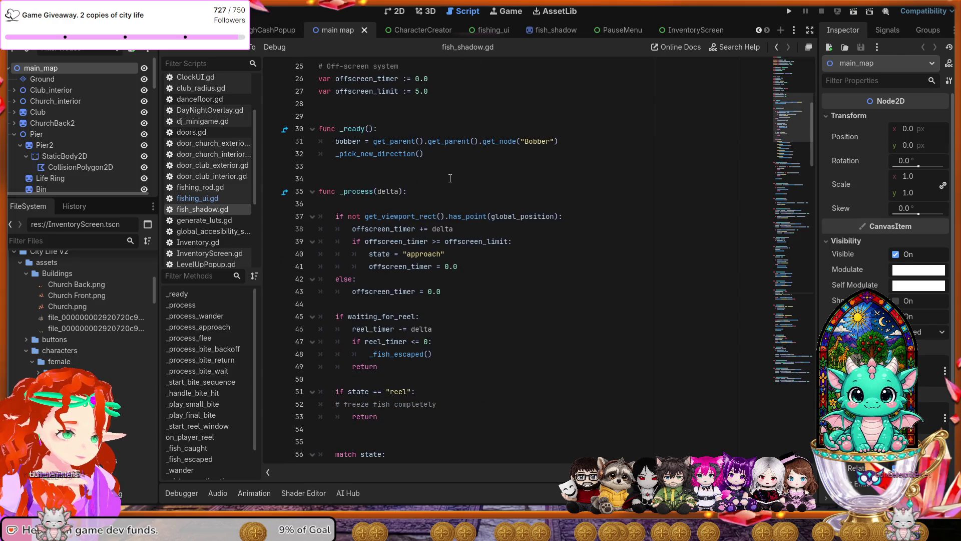
click(450, 191)
scroll(440, 192, down, 2)
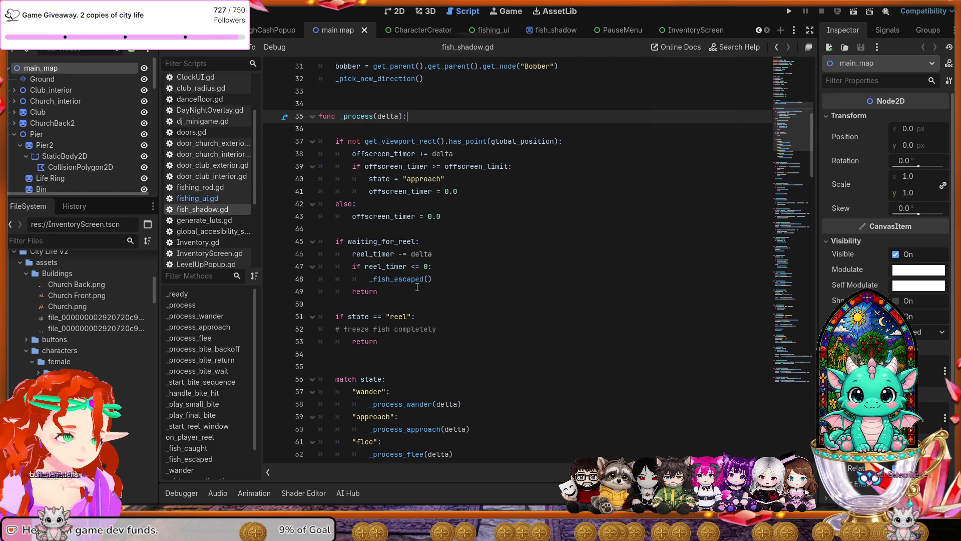
click(414, 318)
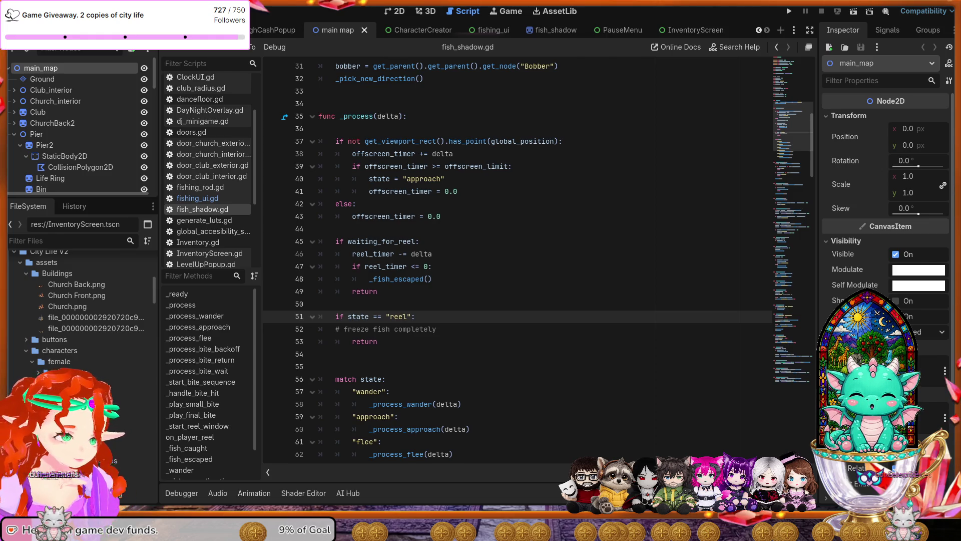
drag(352, 342, 335, 317)
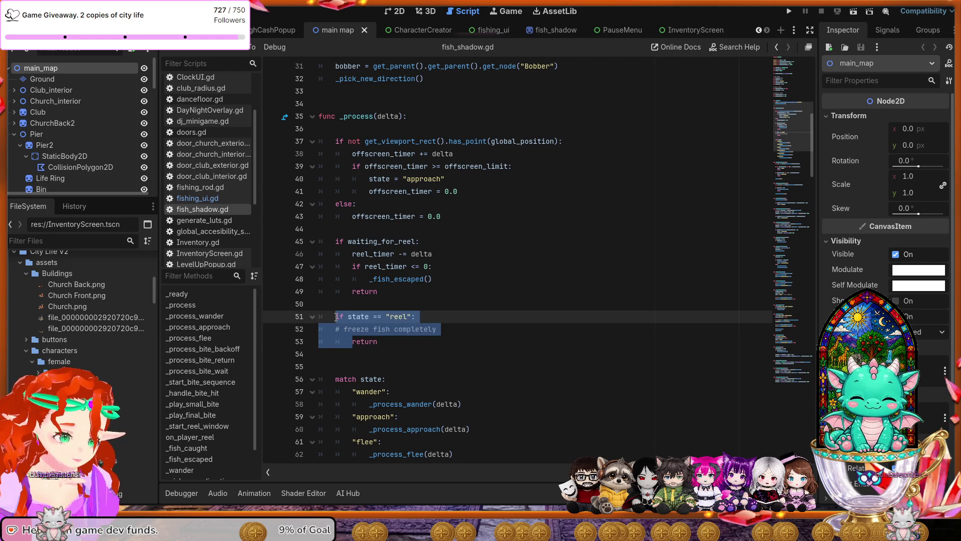
Undo the faulty paste, then paste the copied reel check over lines 51–53 and save.
key(ctrl+v)
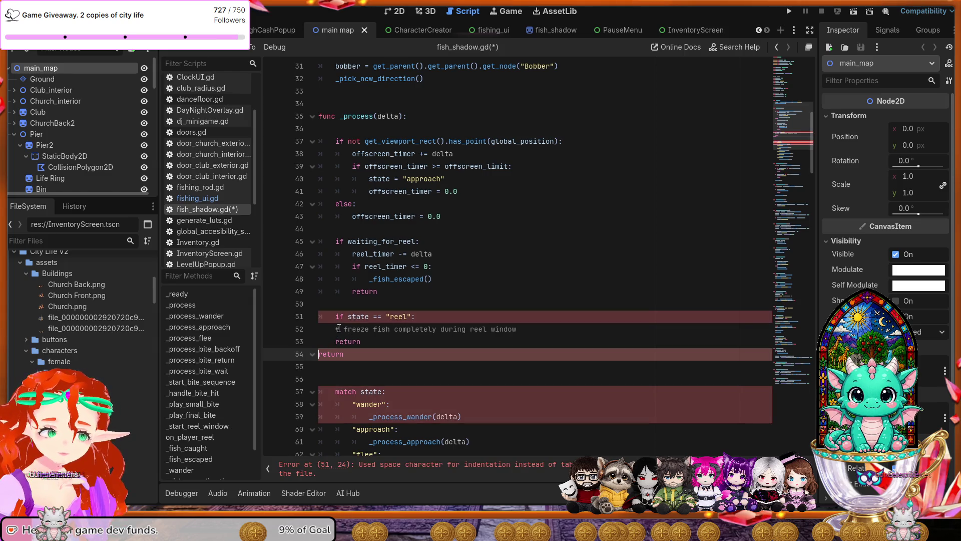
key(ctrl+z)
drag(348, 318, 336, 317)
key(ctrl+v)
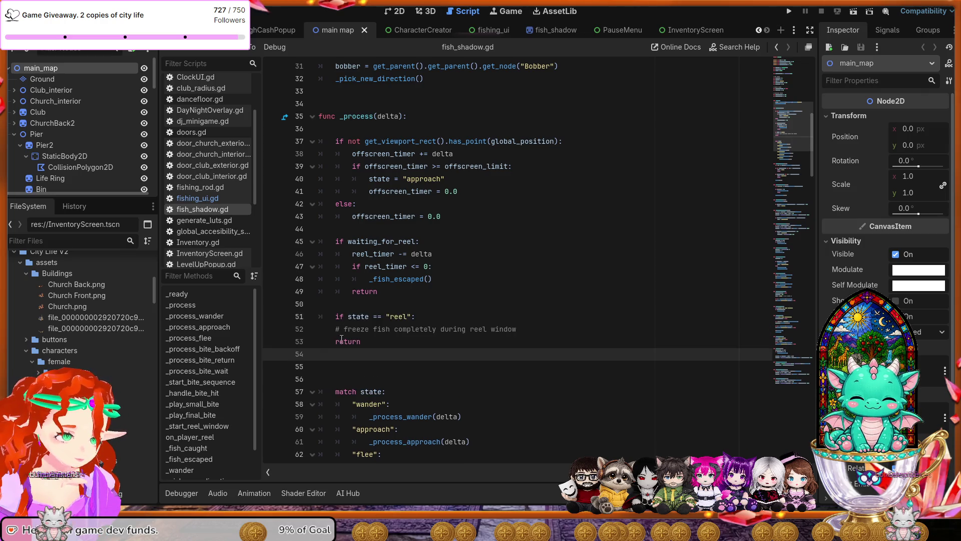
key(ctrl+s)
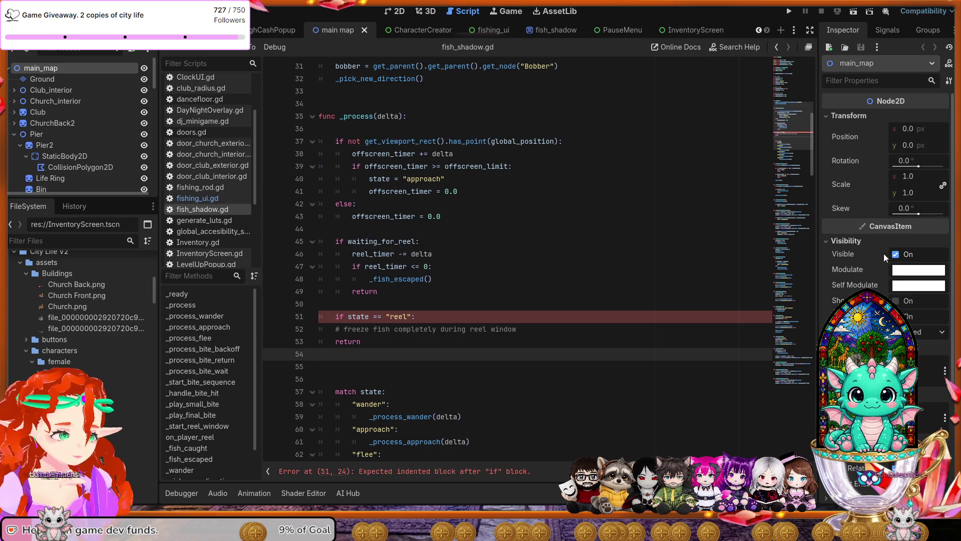
Indent the line 53 return under the reel check and save fish_shadow.gd.
click(446, 339)
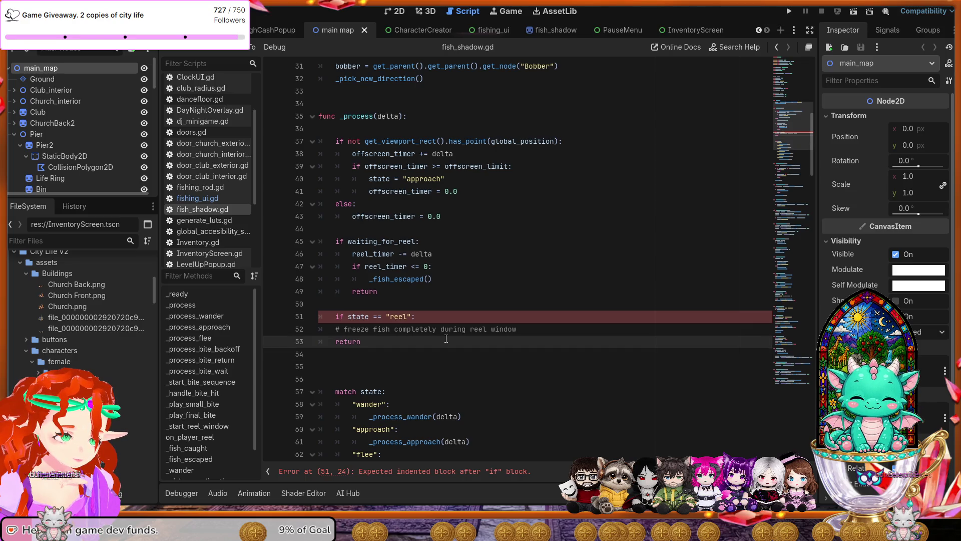
key(Tab)
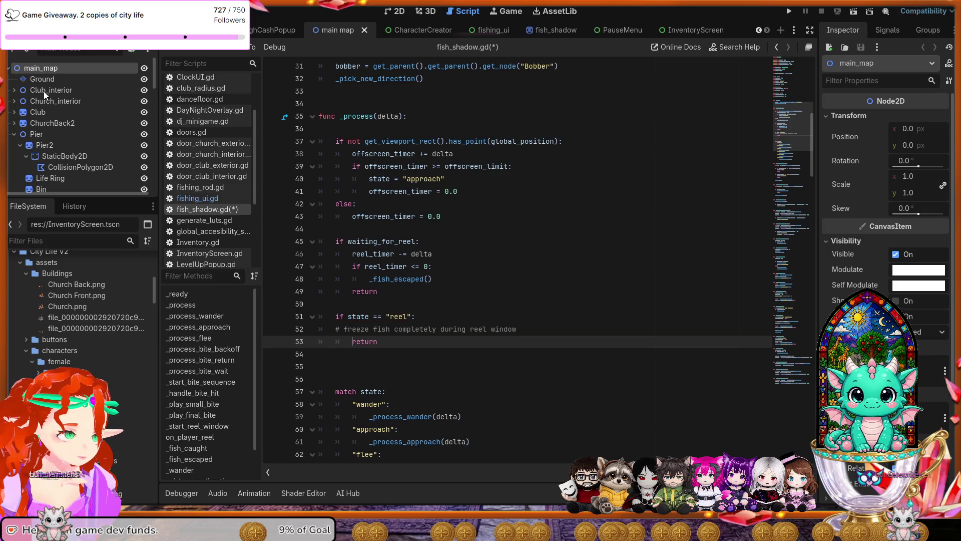
key(ctrl+s)
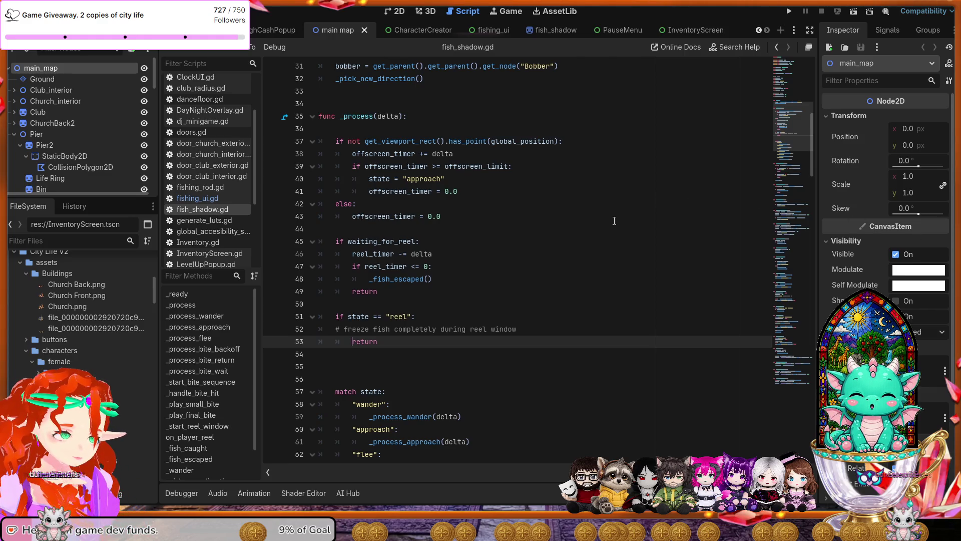
scroll(614, 221, down, 11)
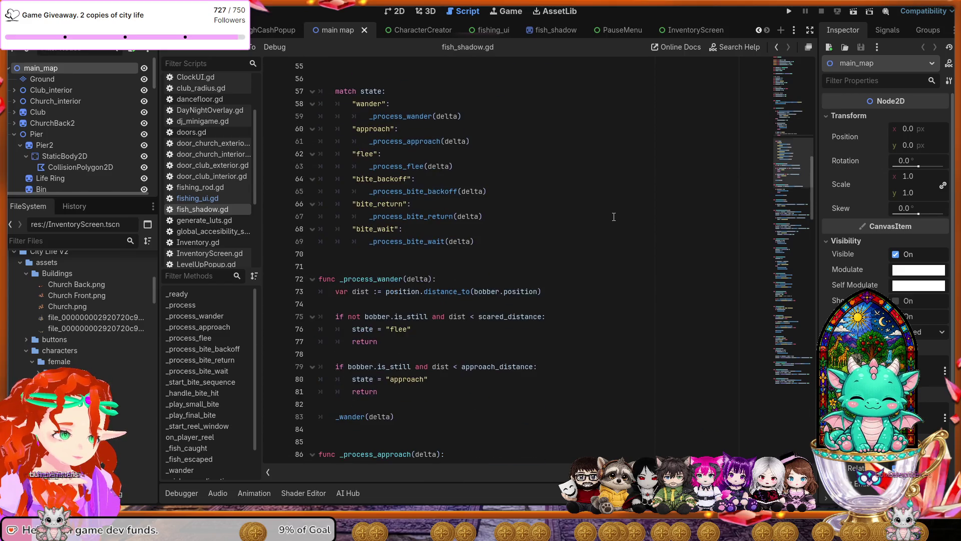
Check the reel_timer = 3.0 line in _start_reel_window, then switch to fishing_ui.gd.
scroll(614, 217, down, 11)
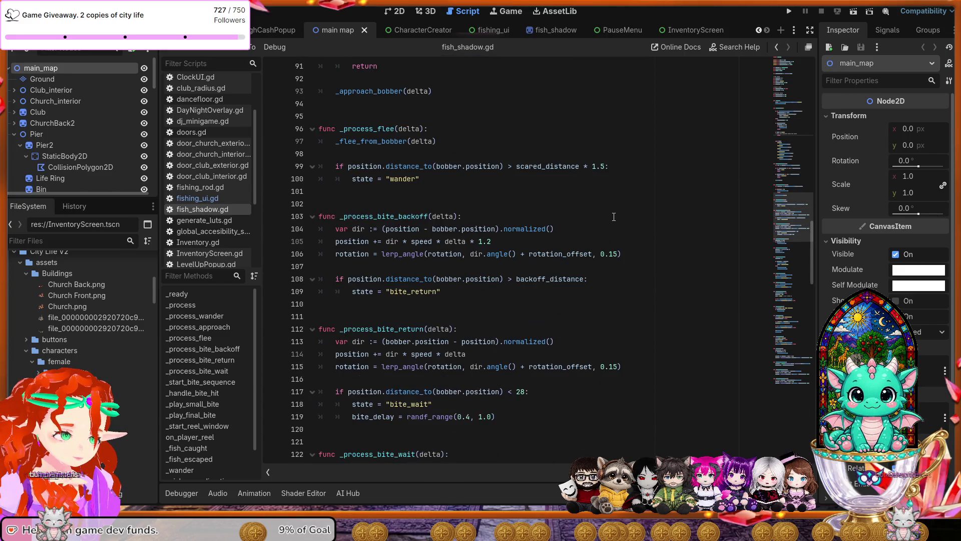
scroll(614, 217, down, 9)
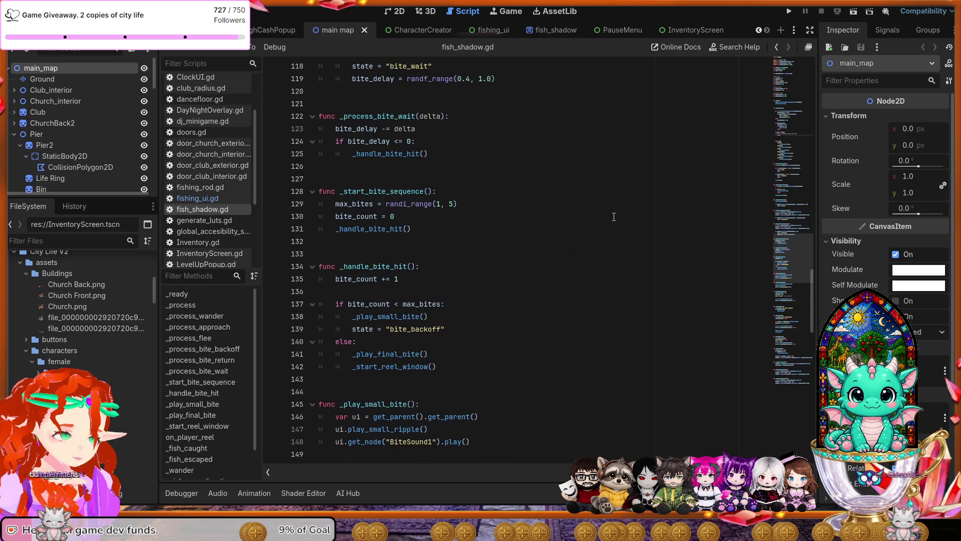
scroll(614, 217, down, 5)
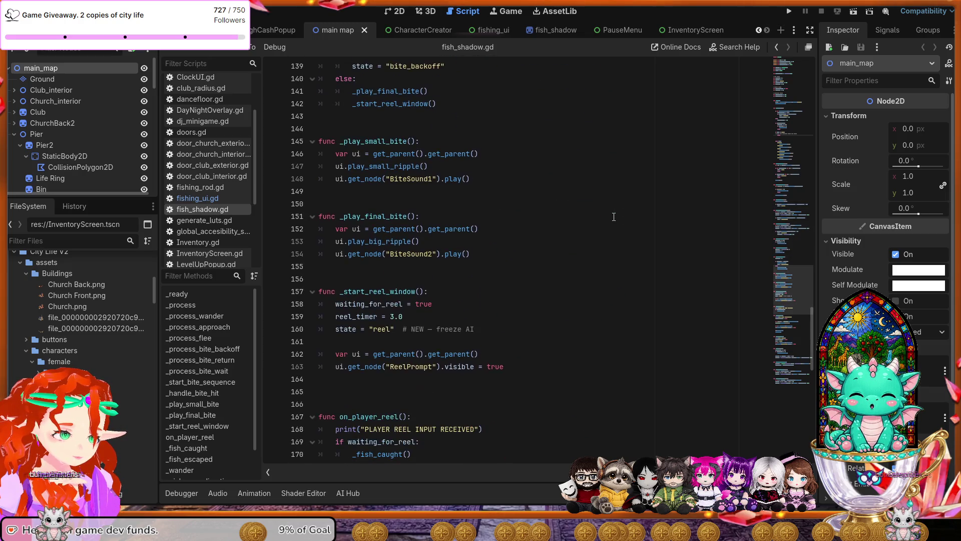
click(416, 312)
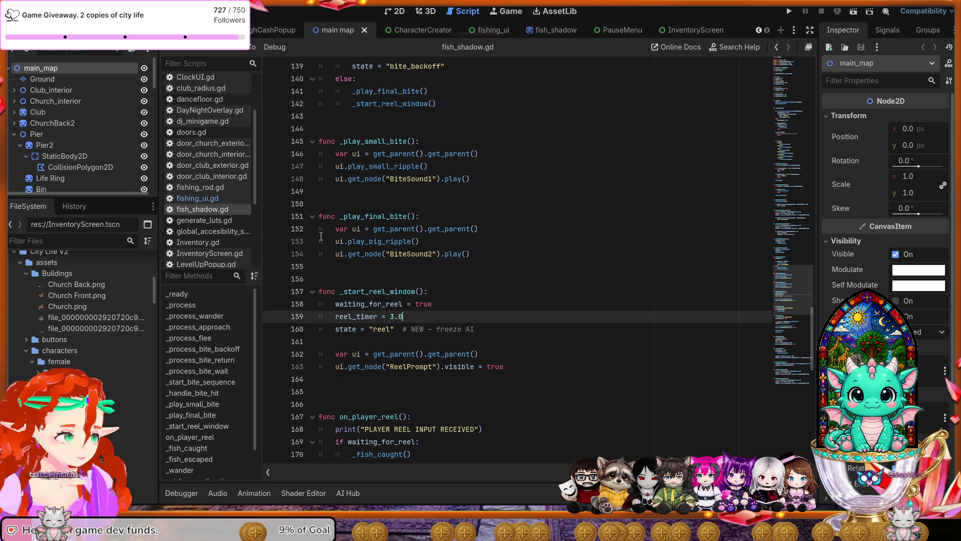
click(203, 199)
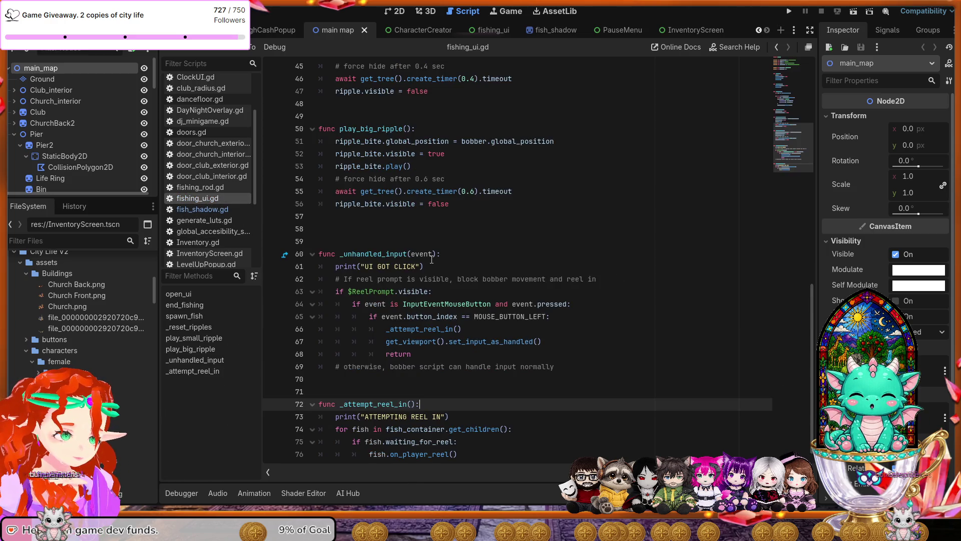
Change line 63 to if $ReelPrompt.visible == true: with print("UI GOT CLICK") inside, and save.
scroll(429, 285, down, 1)
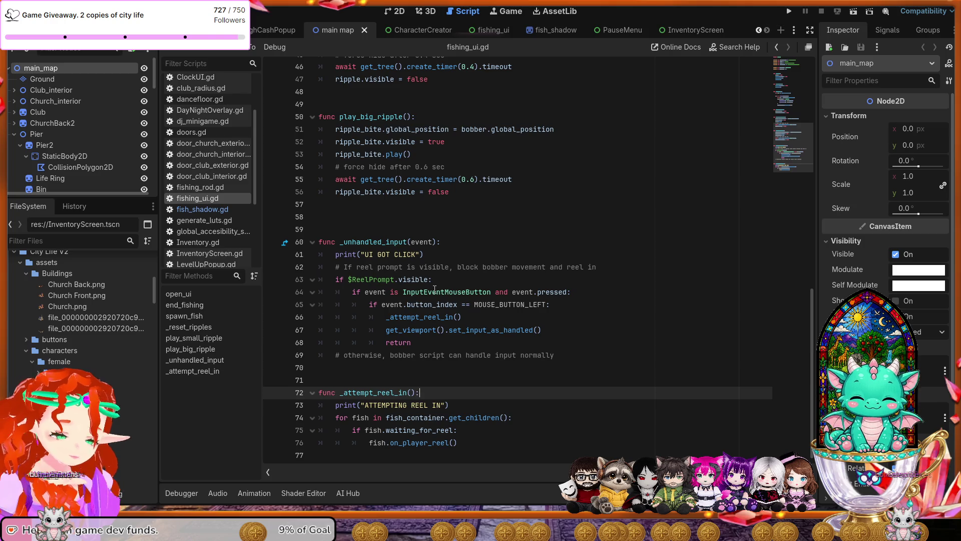
click(441, 282)
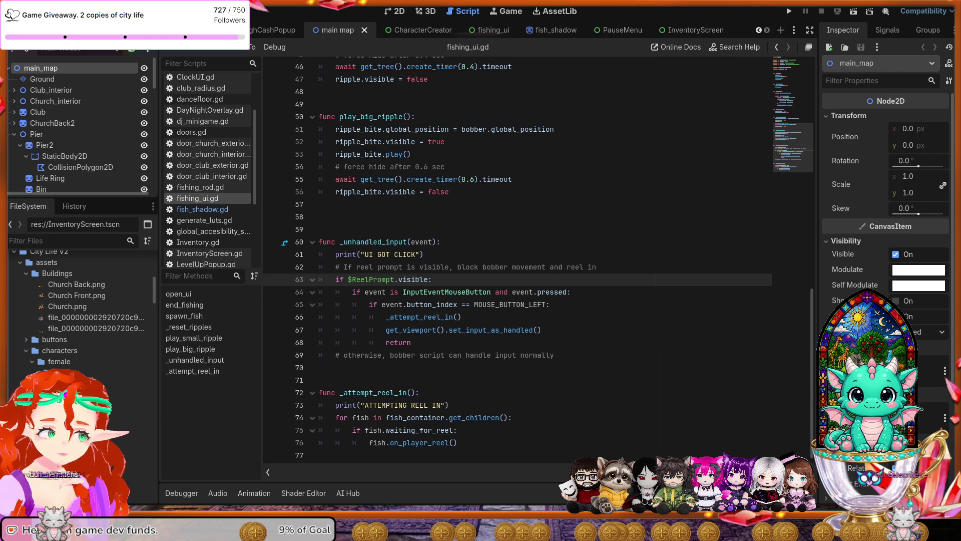
drag(432, 280, 337, 283)
text(if $ReelPrompt.visible == true:)
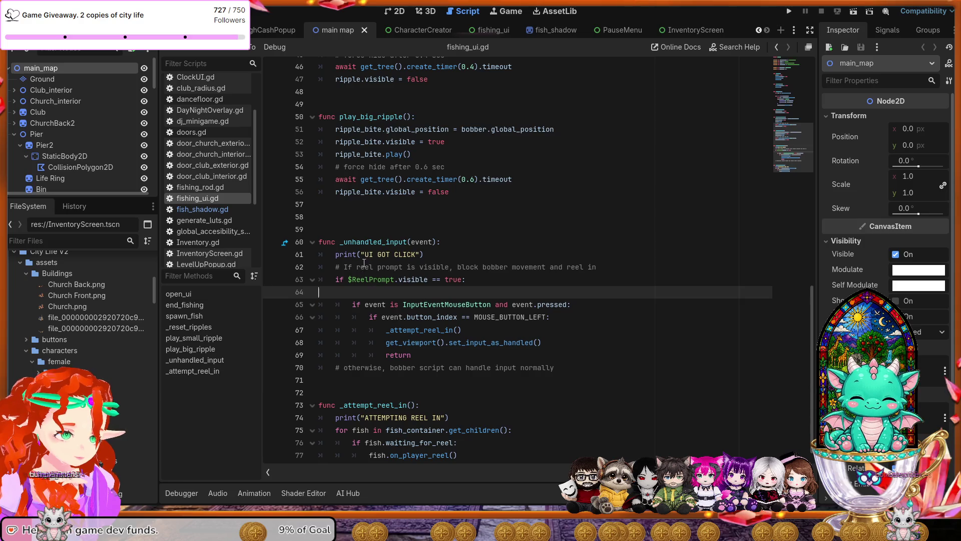
key(BackSpace)
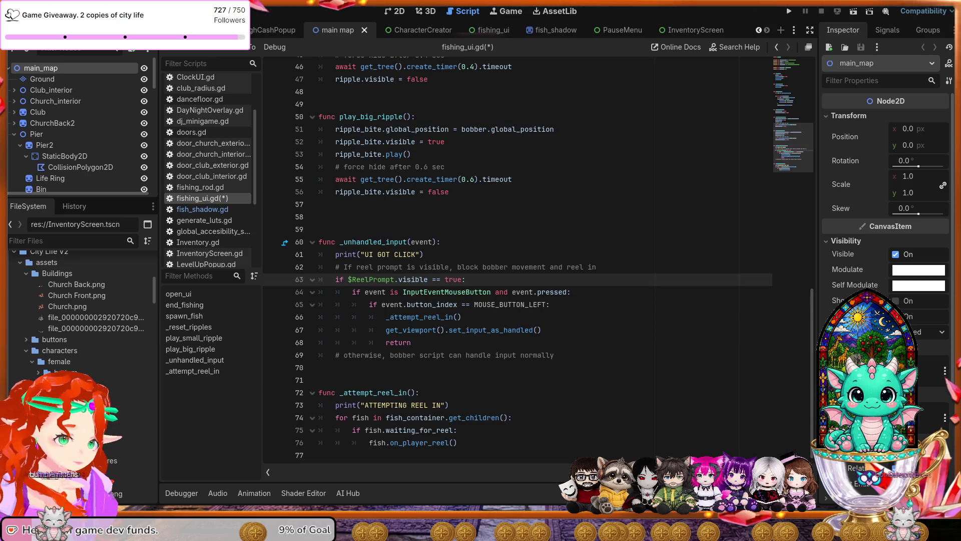
key(Return)
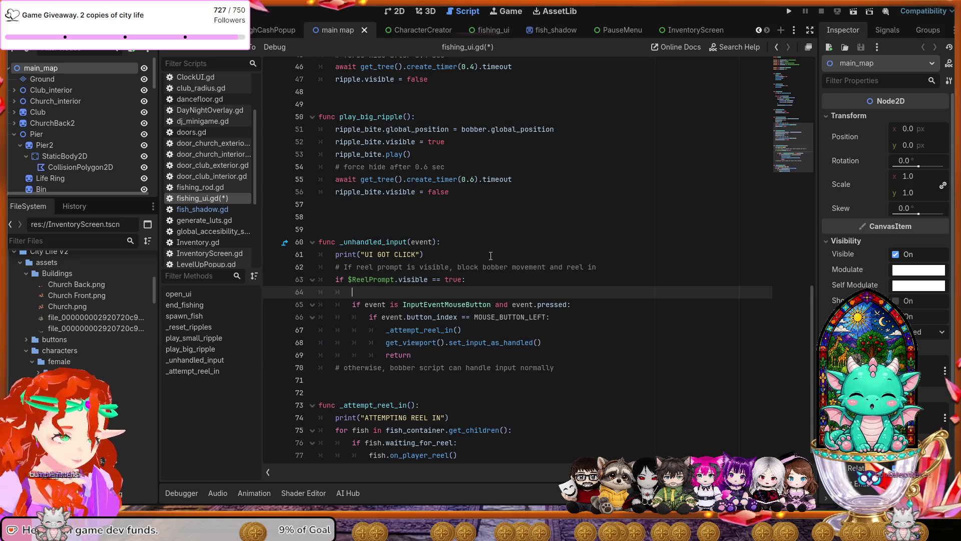
text(print("UI GOT CLICK"))
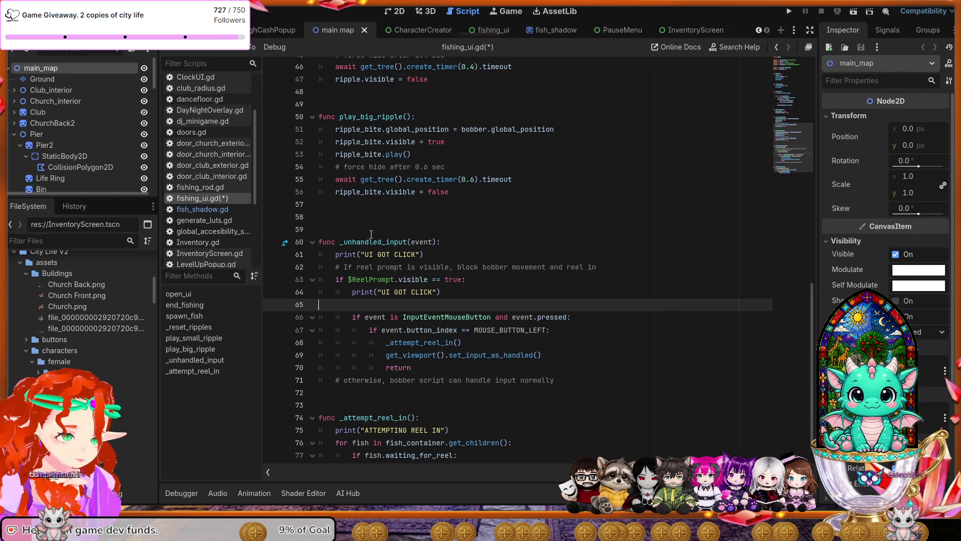
key(BackSpace)
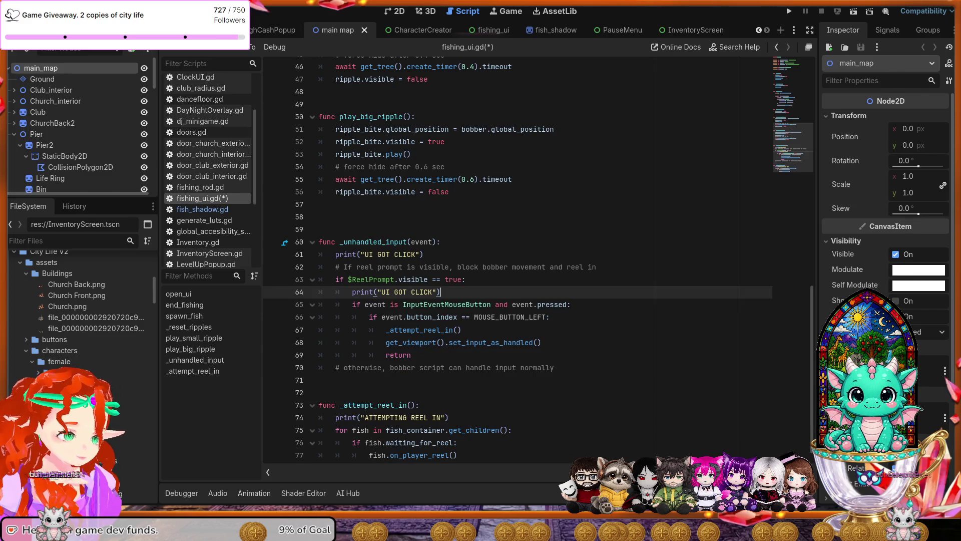
key(ctrl+s)
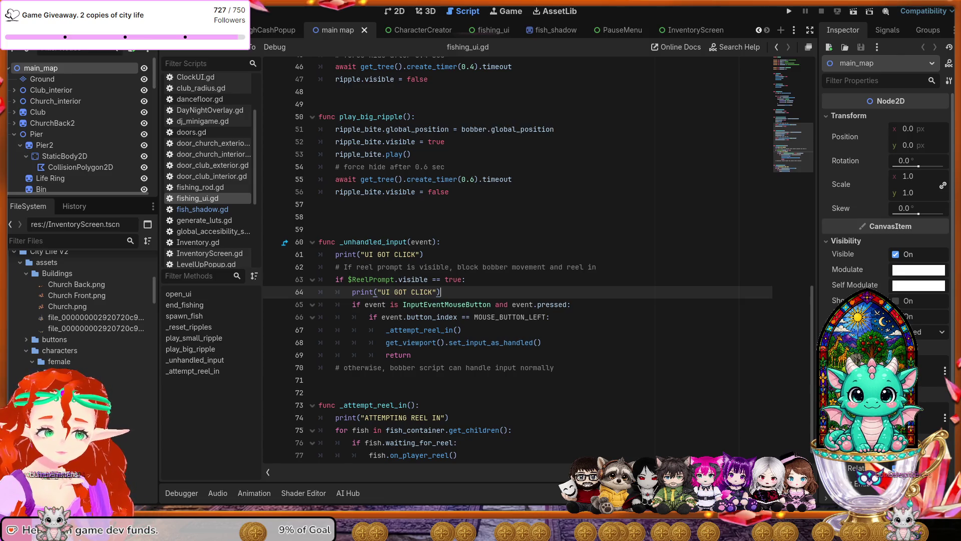
Select both ripple functions in fishing_ui.gd, lines 41–56.
scroll(490, 342, up, 6)
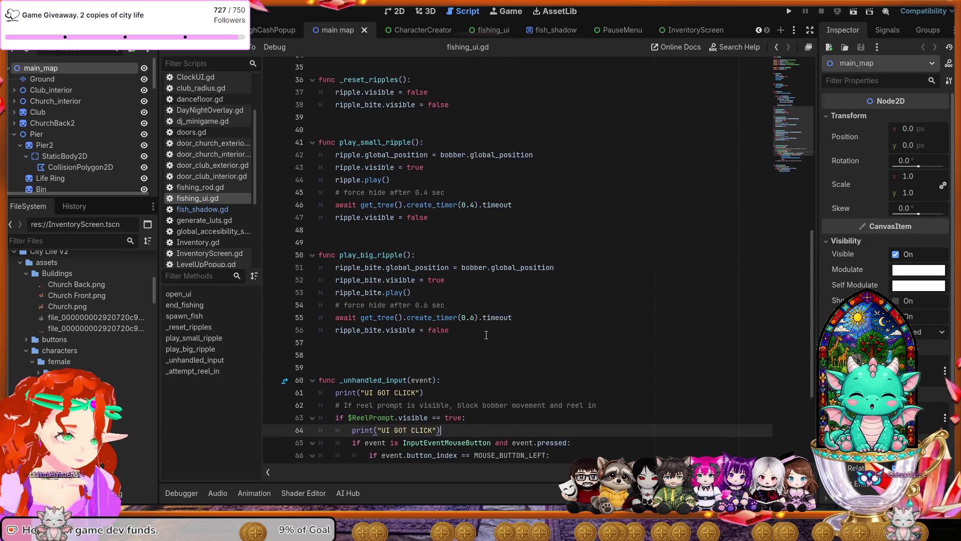
scroll(486, 335, up, 2)
scroll(488, 333, down, 2)
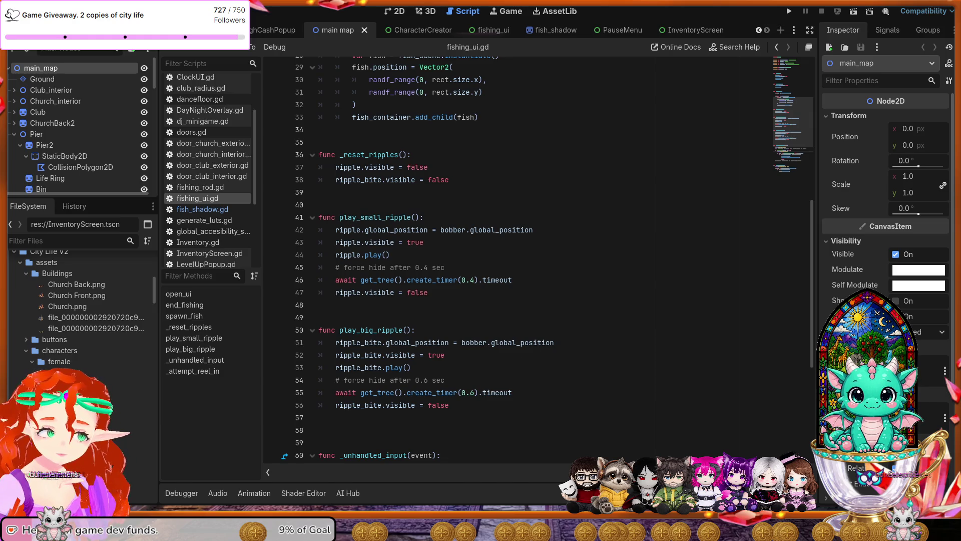
mouse_move(449, 405)
mouse_down()
mouse_move(320, 380)
mouse_move(318, 217)
mouse_up()
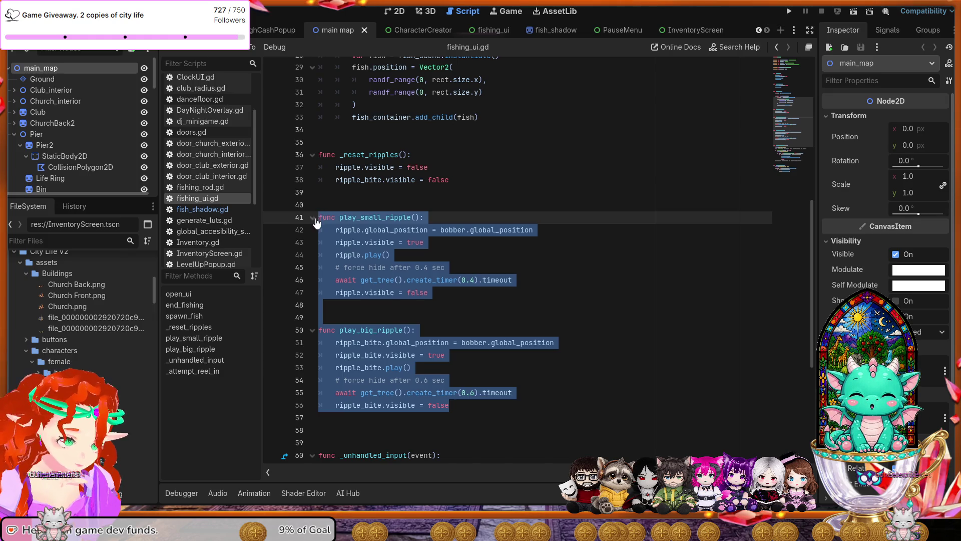
Paste the comment-free ripple functions, save fishing_ui.gd, and run the project.
text(func play_small_ripple():     ripple.global_position = bobber.global_position     ripple.visible = true     ripple.play()     await get_tree().create_timer(0.4).timeout     ripple.visible = false  func play_big_ripple():     ripple_bite.global_position = bobber.global_position     ripple_bite.visible = true     ripple_bite.play()     await get_tree().create_timer(0.6).timeout     ripple_bite.visible = false)
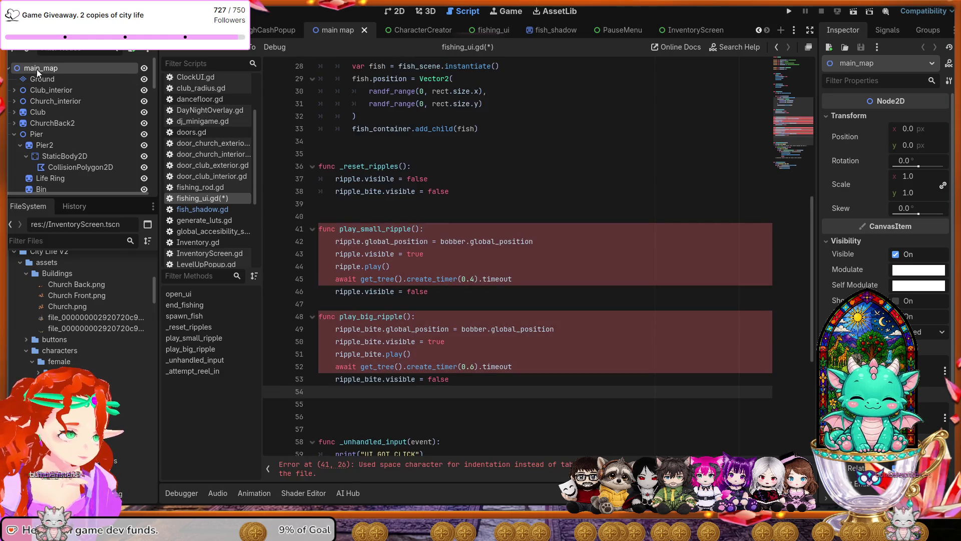
key(ctrl+s)
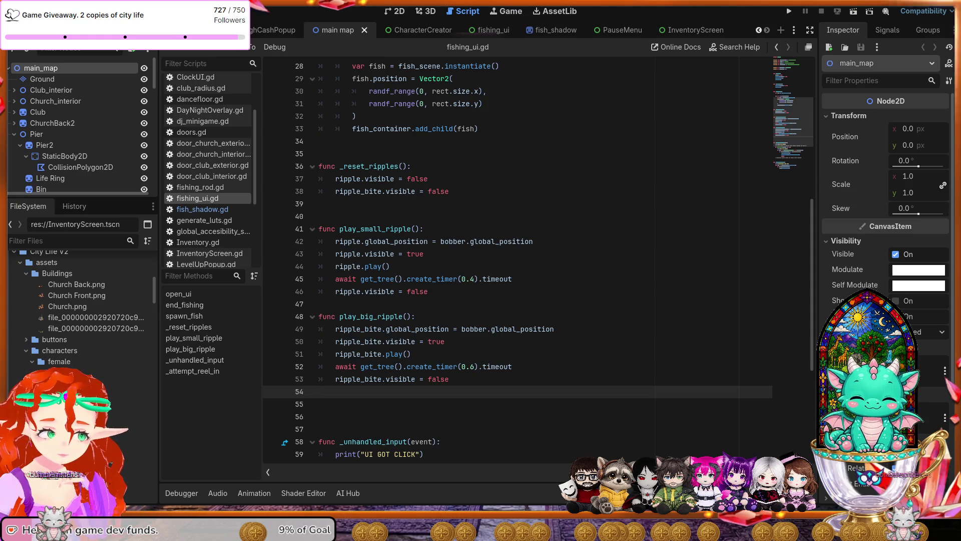
click(785, 13)
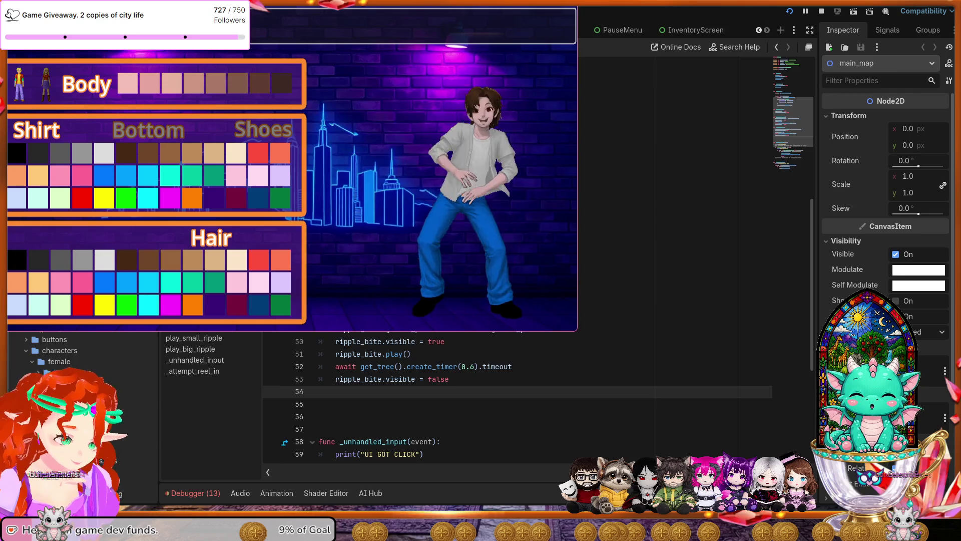
Enter a character name and confirm it to reach the wooden fishing dock.
text(otti)
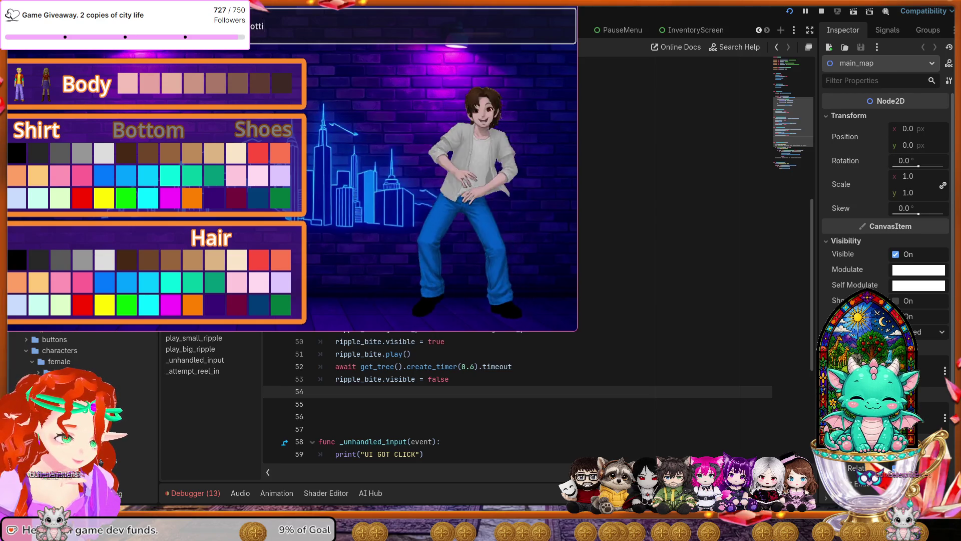
text(e)
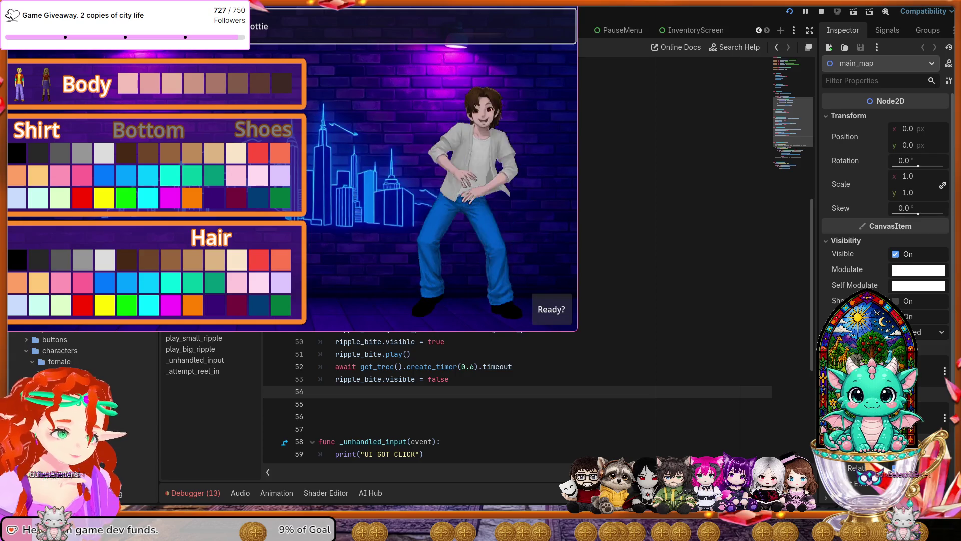
key(Return)
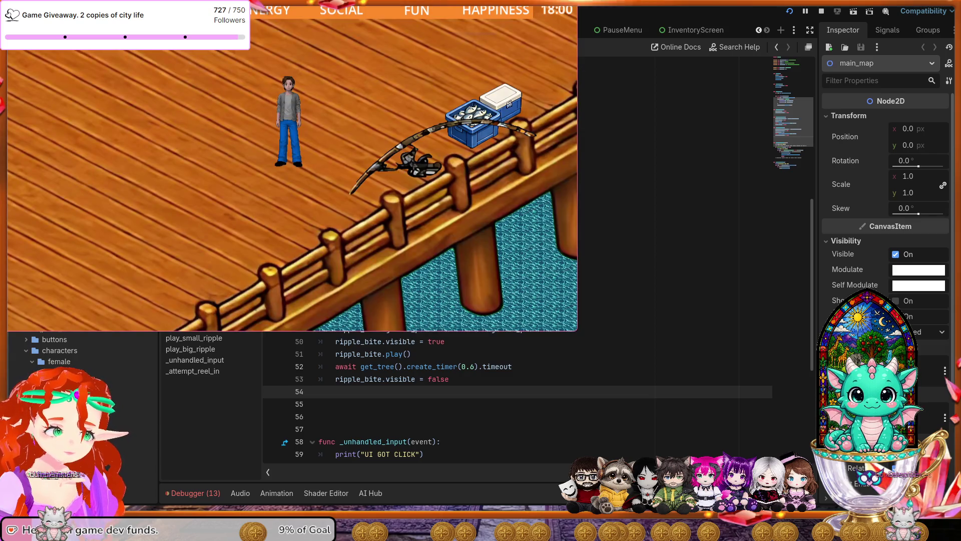
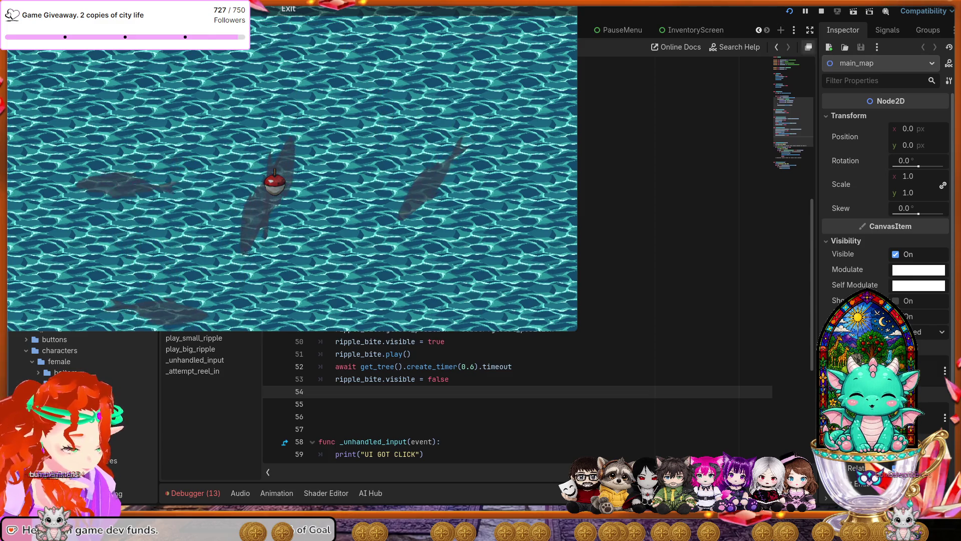
Stop the running fishing minigame test and return to editing fishing_ui.gd.
key(F8)
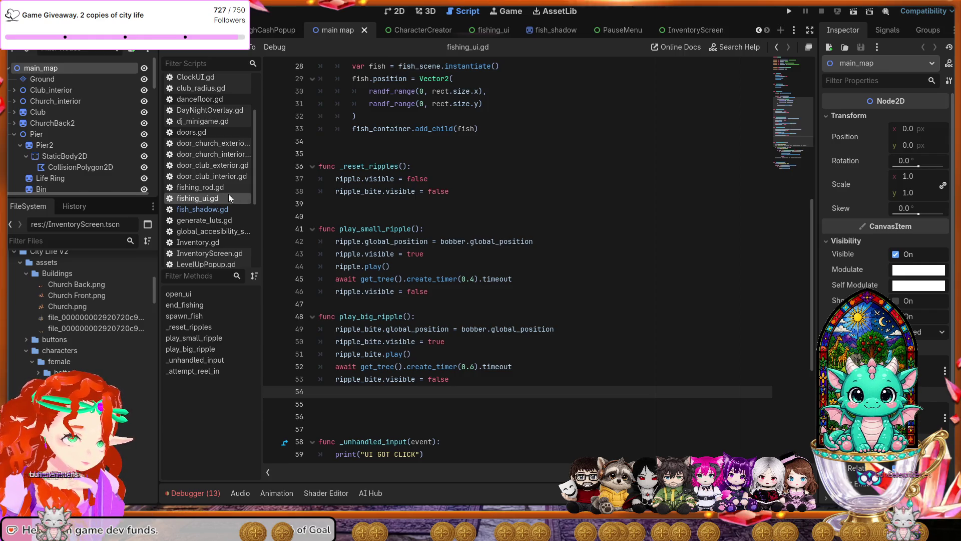
click(450, 229)
key(ctrl+a)
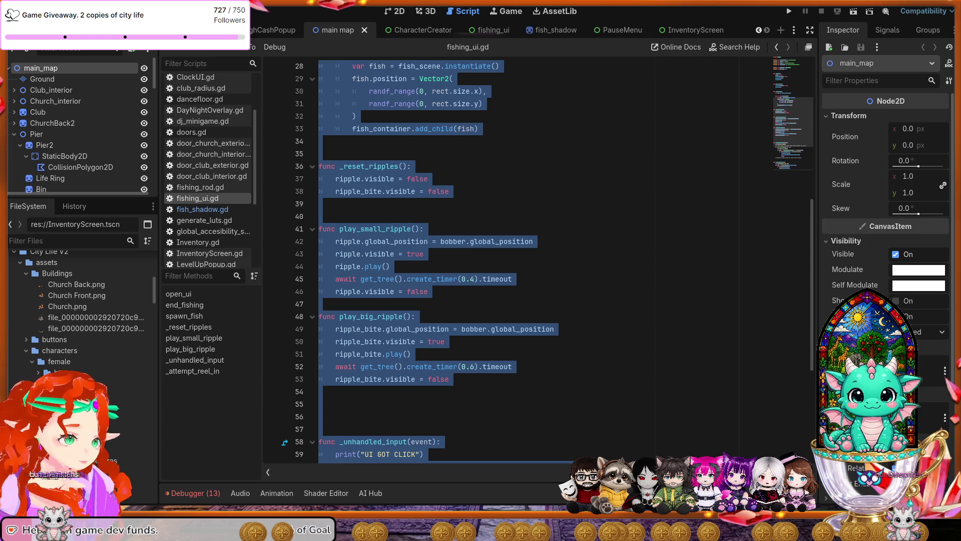
click(528, 354)
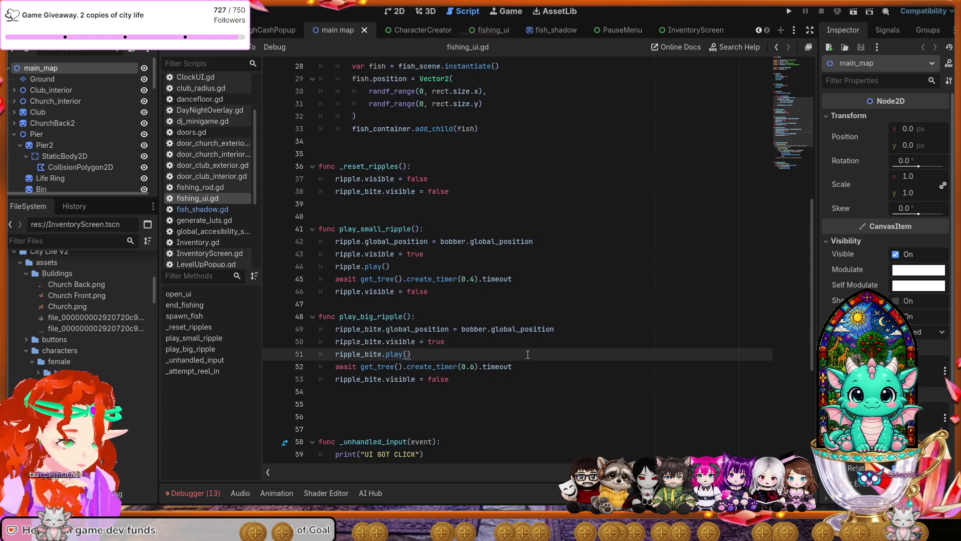
Search the project for $FishingUI.open_ui(), then select main_map's FishingUI node to inspect it.
key(ctrl+shift+f)
key(Return)
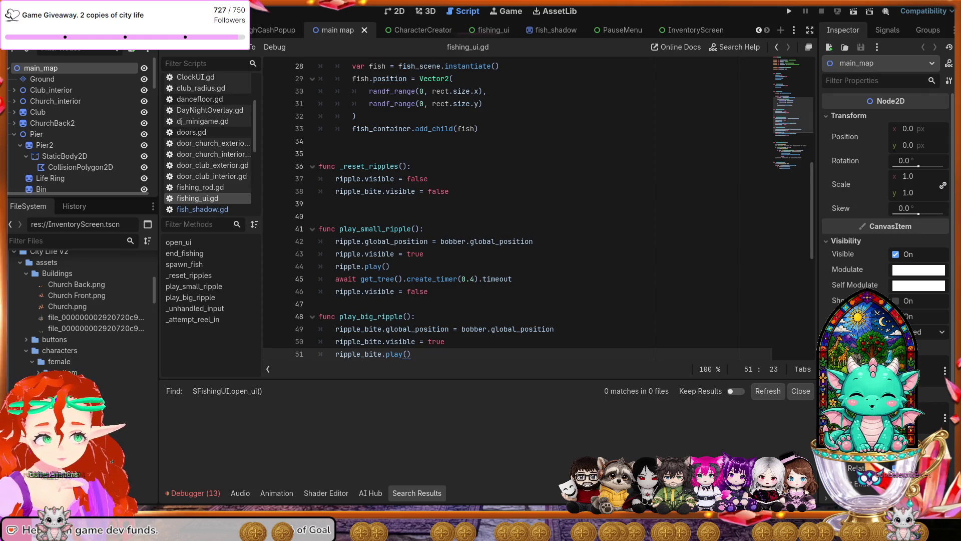
mouse_move(556, 30)
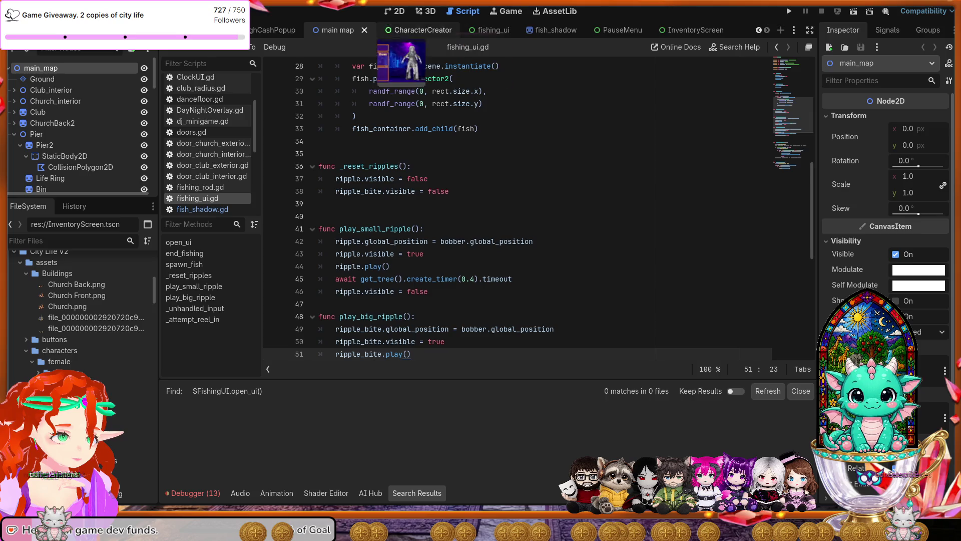
scroll(138, 149, down, 3)
scroll(138, 149, down, 10)
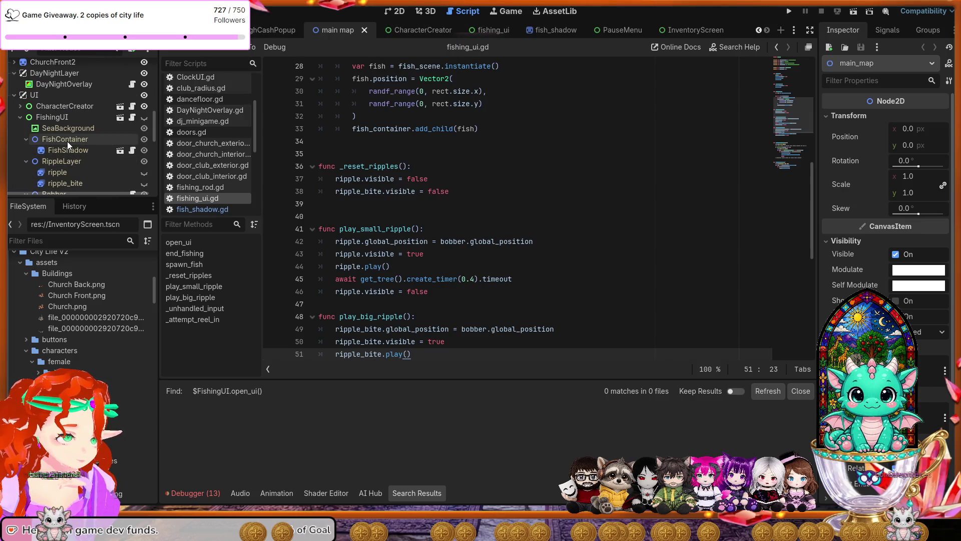
click(54, 118)
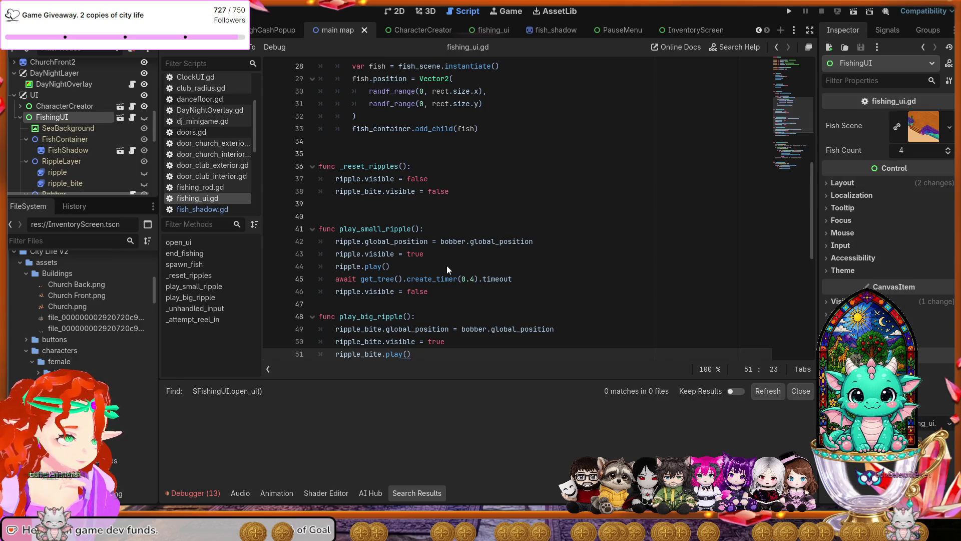
Delete the selected FishingUI node from the main_map scene tree.
key(Delete)
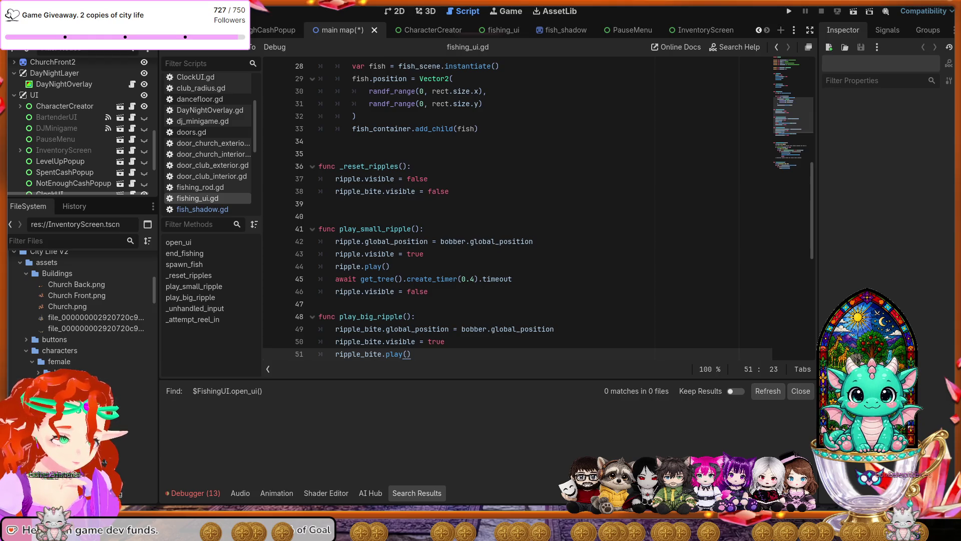
Open fishing_rod.gd via the script icon on FishingRod's Area2D in the Scene dock.
scroll(212, 200, up, 2)
scroll(212, 199, up, 1)
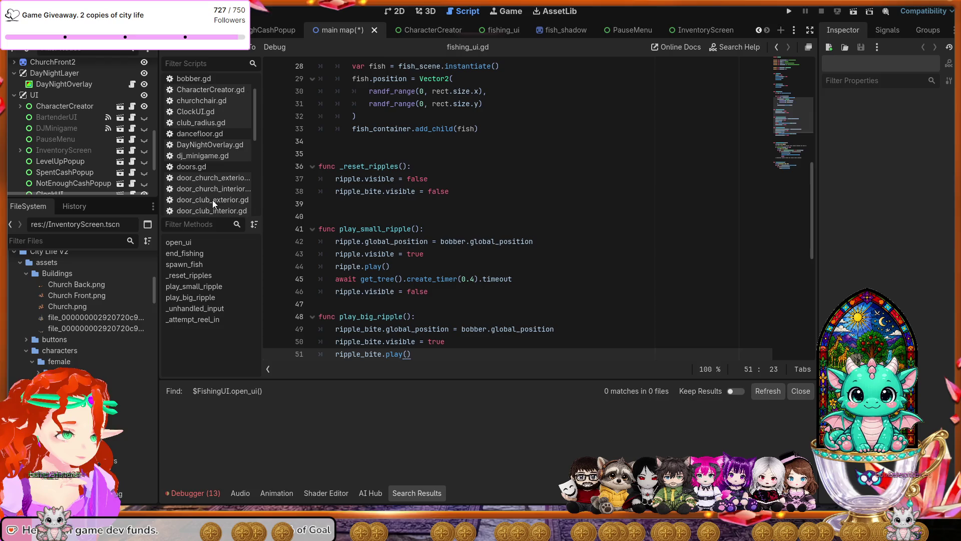
scroll(213, 163, up, 2)
scroll(214, 164, up, 2)
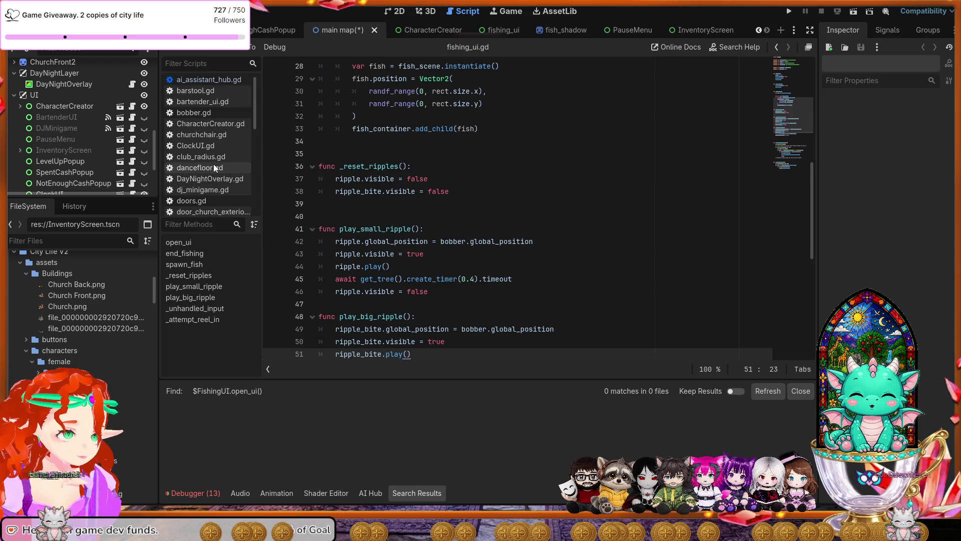
scroll(213, 161, down, 3)
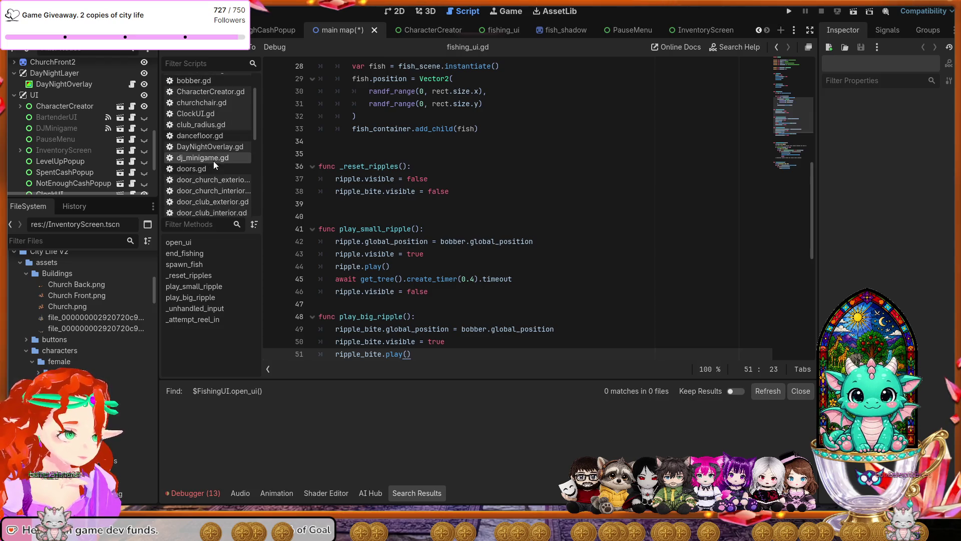
scroll(86, 154, down, 1)
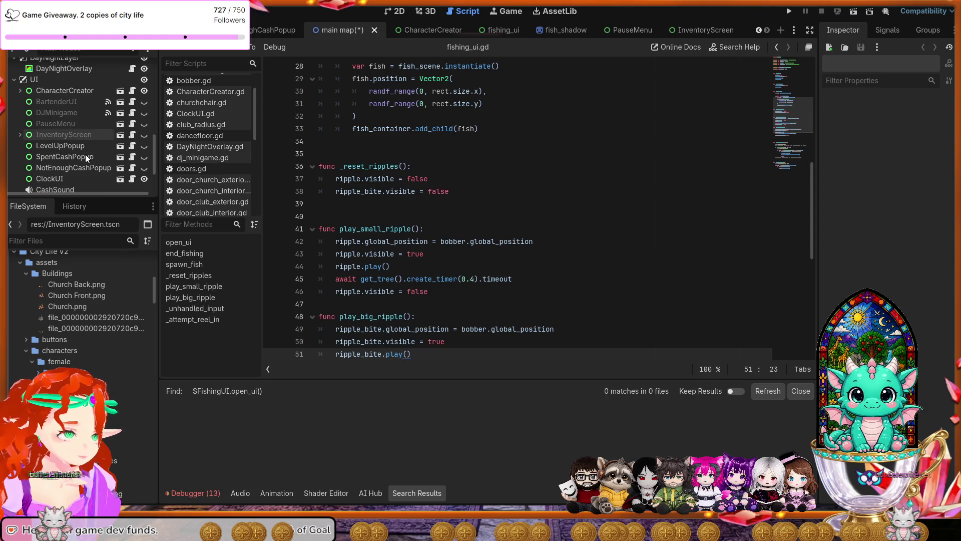
scroll(85, 154, up, 5)
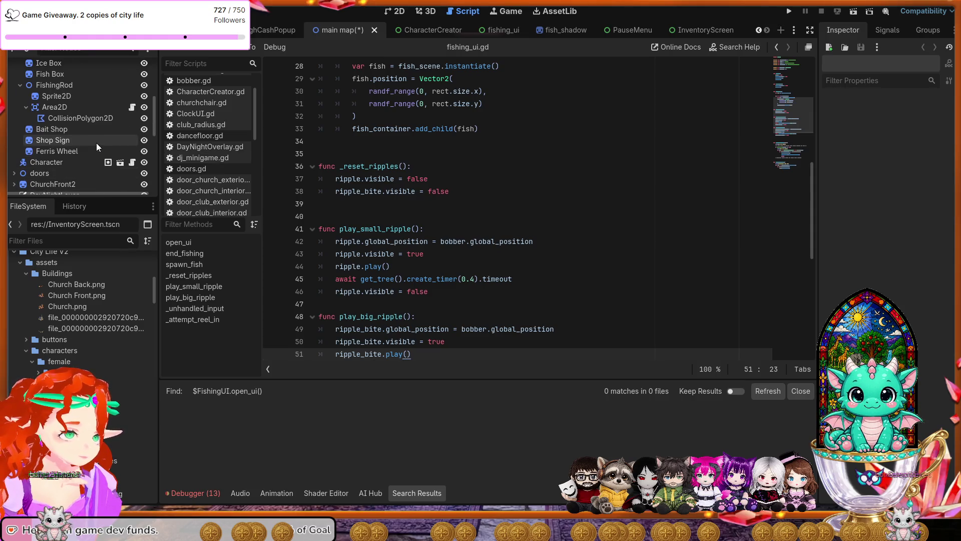
scroll(106, 132, up, 1)
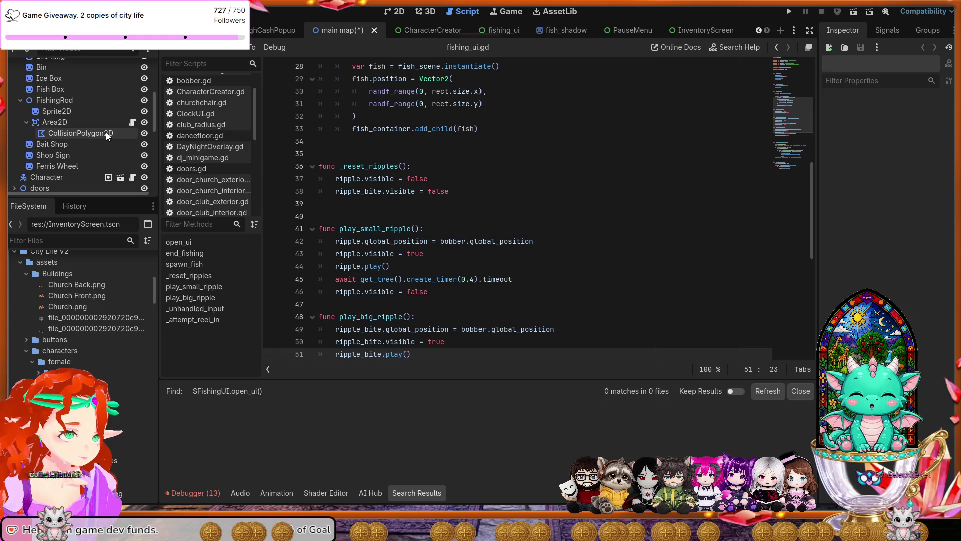
click(130, 124)
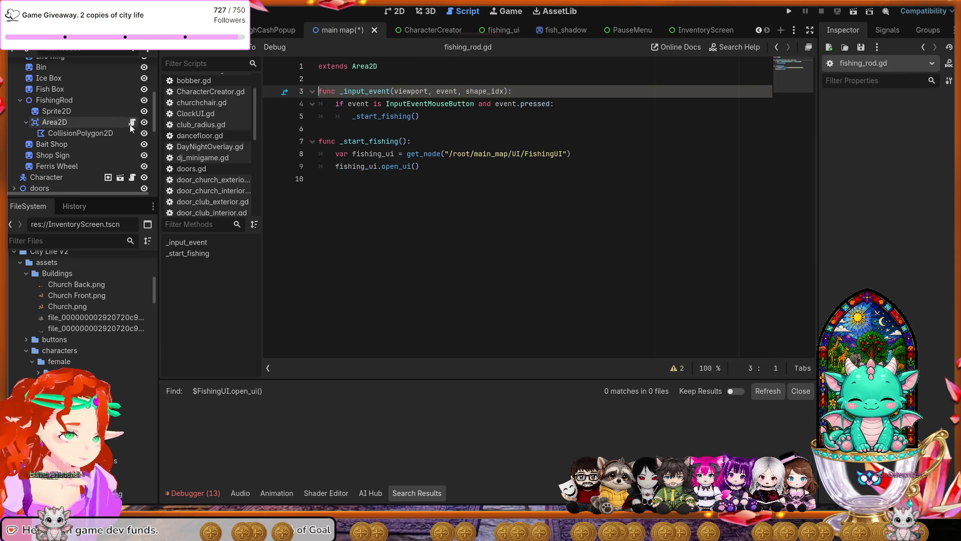
Replace the old _start_fishing with code that preloads, adds and opens FishingUI, then save.
click(437, 171)
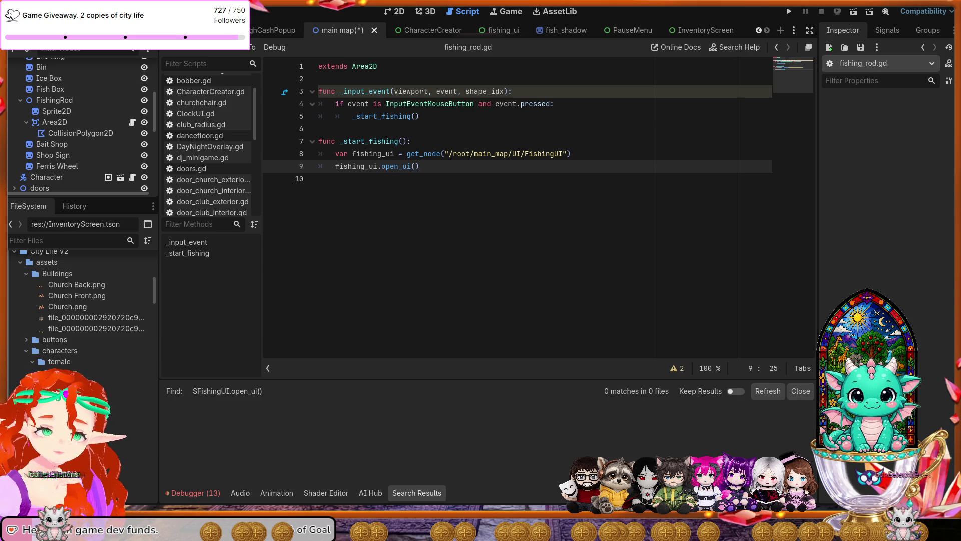
drag(419, 166, 309, 148)
text(func _start_fishing():     var ui := preload("res://UI/FishingUI.tscn").instantiate()     get_tree().current_scene.add_child(ui)     ui.open_ui())
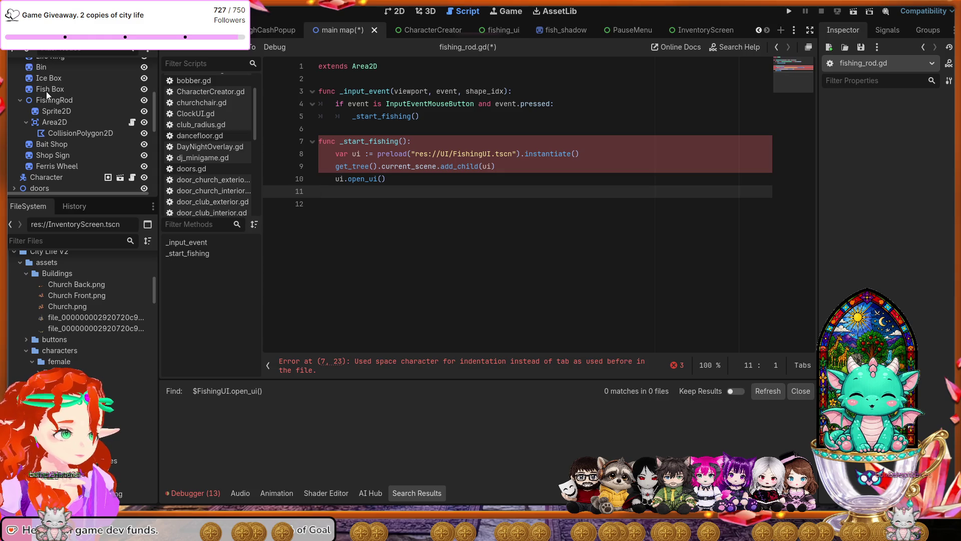
key(ctrl+s)
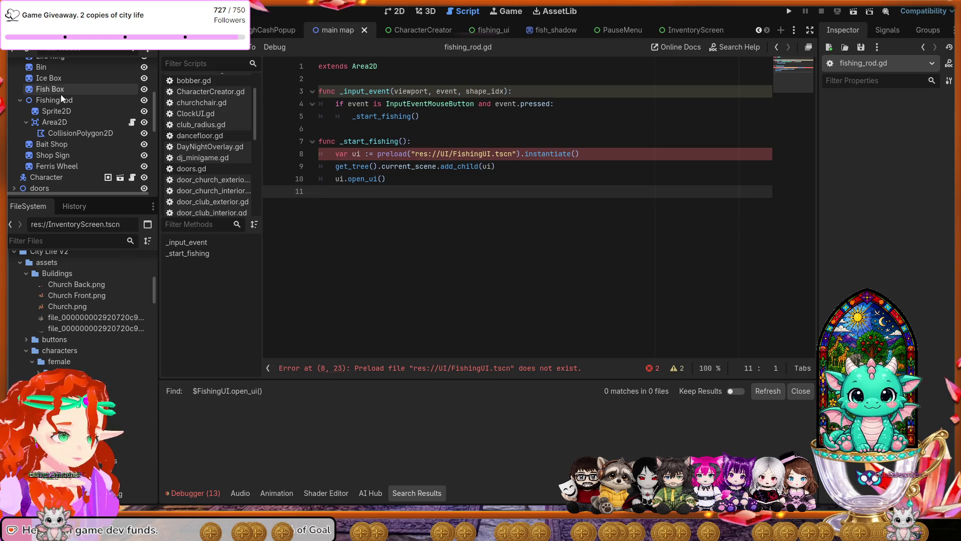
Change the preload path to "res://fishing_ui.tscn" and save fishing_rod.gd.
double_click(445, 155)
key(BackSpace)
key(BackSpace)
click(508, 170)
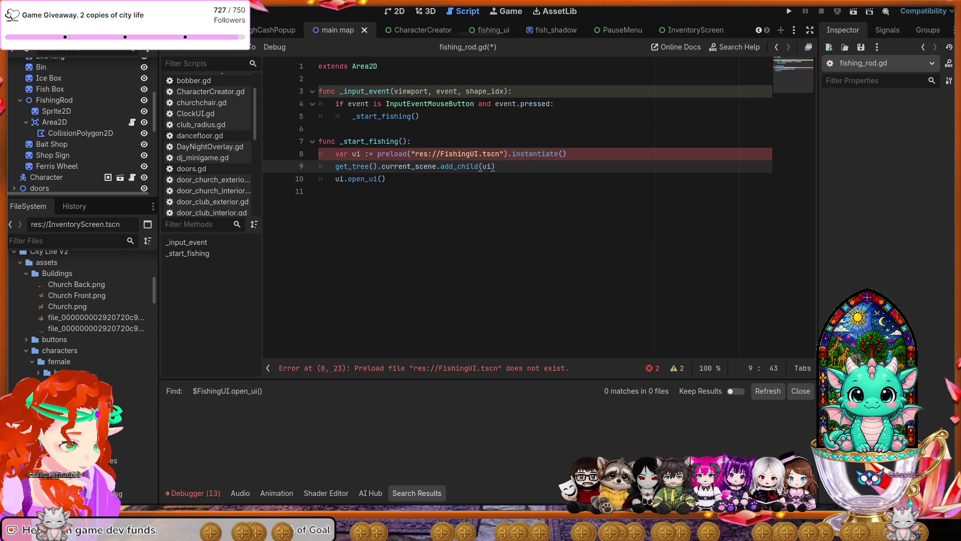
click(589, 153)
drag(479, 156, 440, 154)
text(fishing_ui)
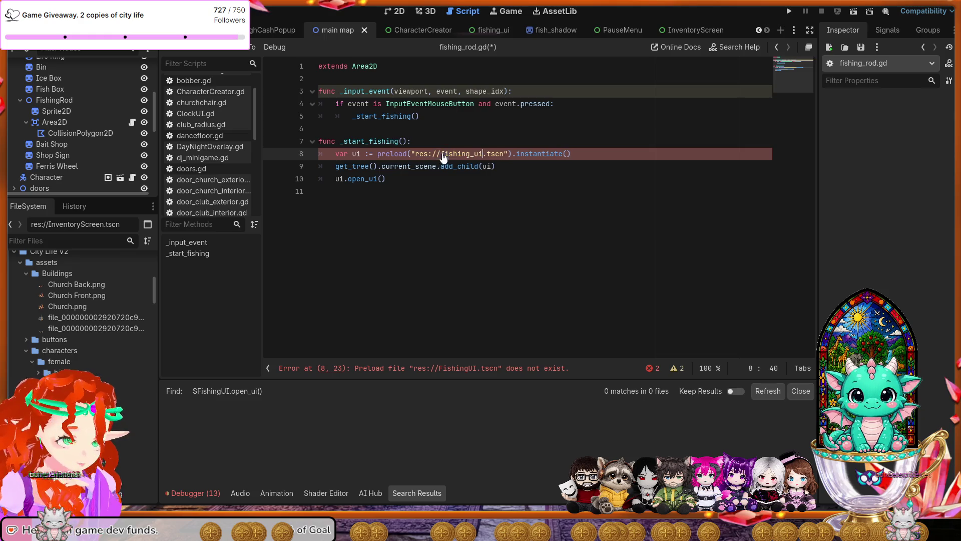
click(450, 183)
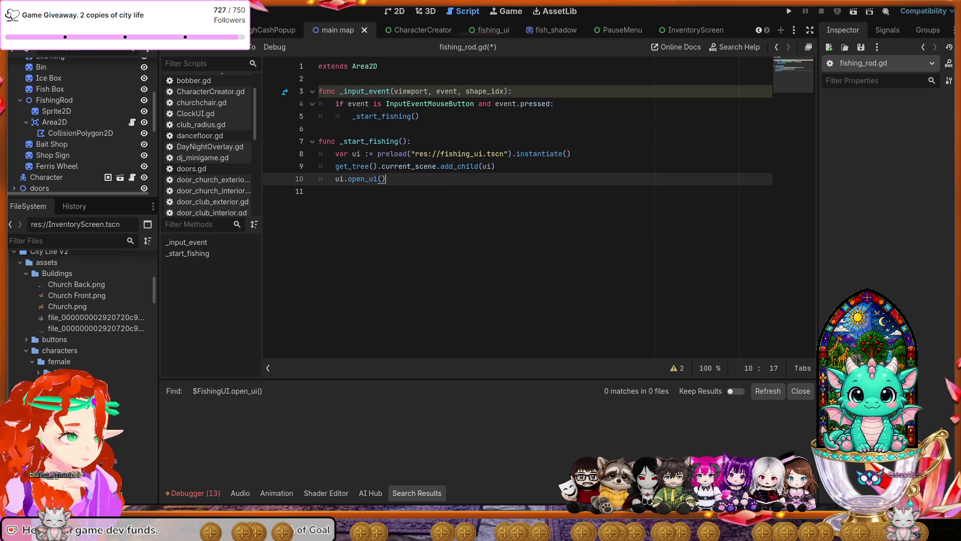
key(ctrl+s)
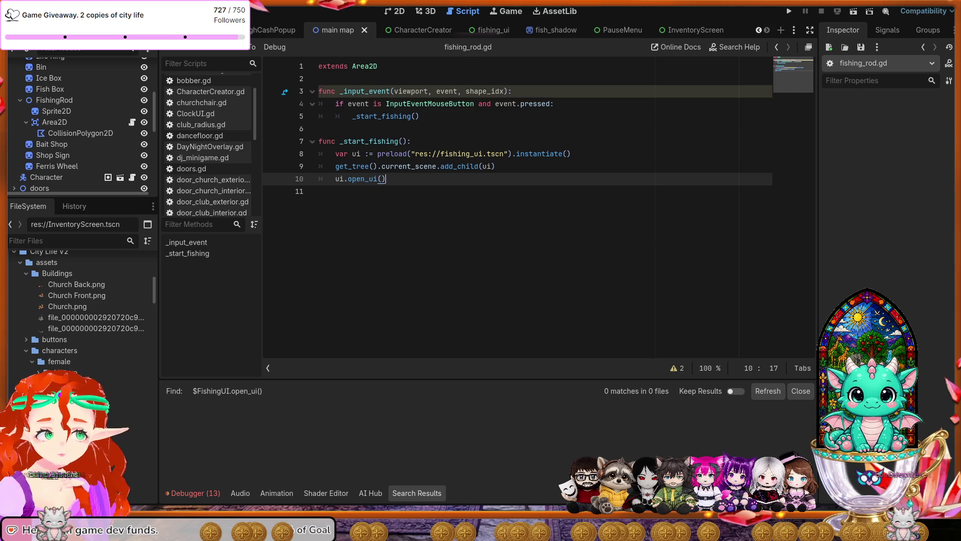
Run the project with F5 and confirm character creation to reach the pier.
key(F5)
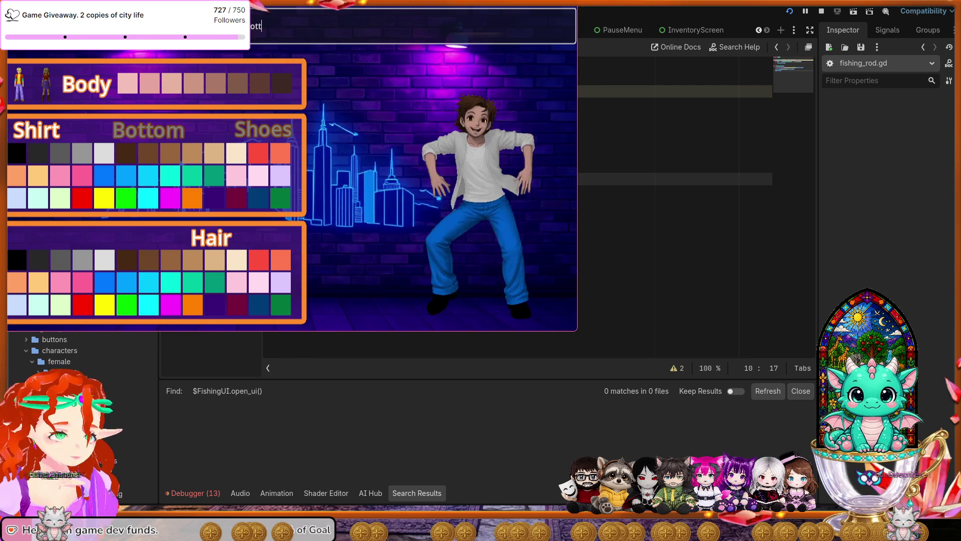
key(Return)
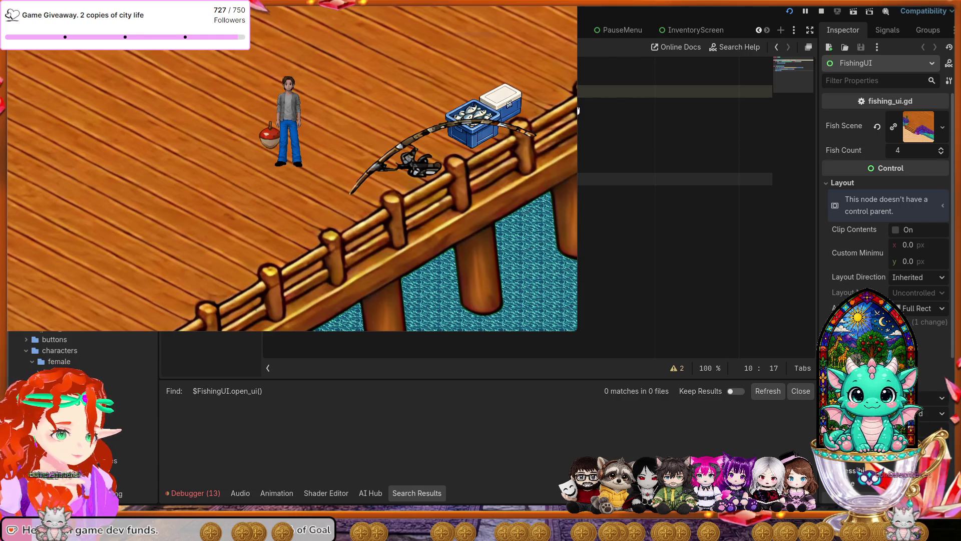
Stop the pier test run with the toolbar Stop button.
click(821, 11)
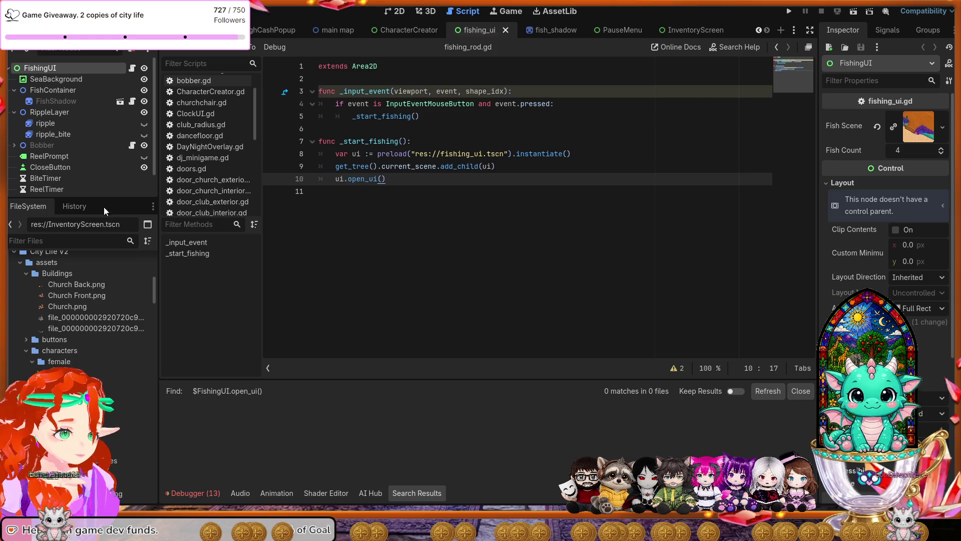
Drag the Scene dock divider down so FishingUI's nodes through BiteSound2 are visible.
drag(104, 197, 95, 335)
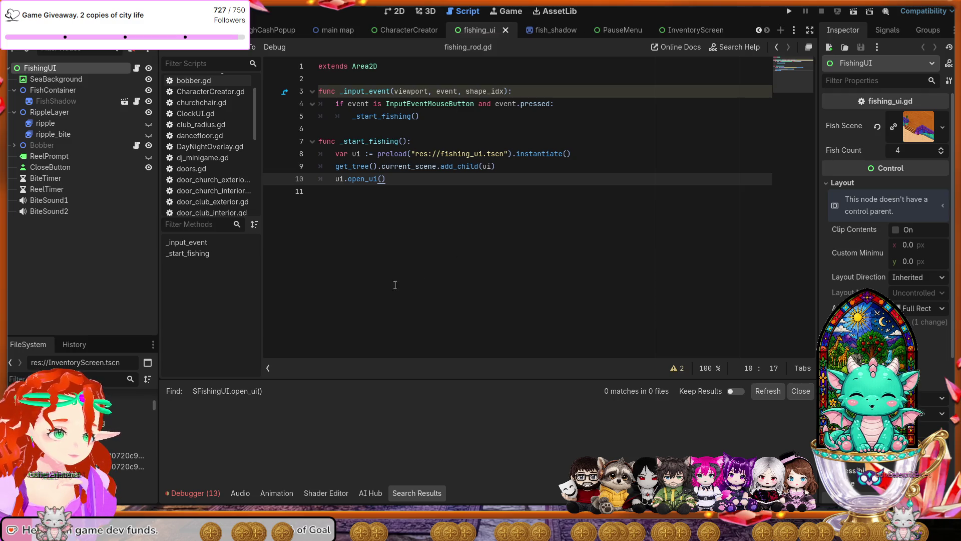
scroll(120, 443, down, 3)
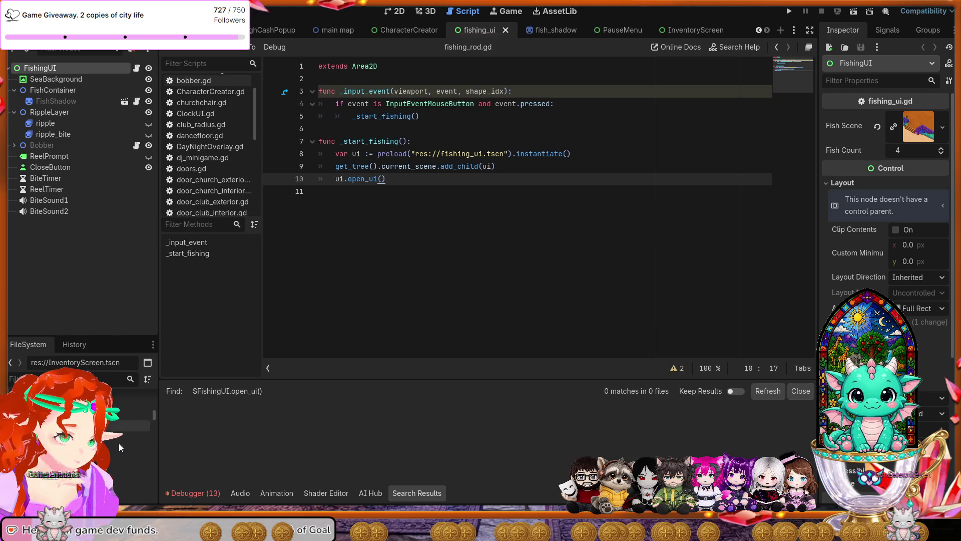
Select fishing_ui.tscn in FileSystem, then close and reopen the fishing_ui scene with Ctrl+Shift+T.
drag(152, 423, 154, 488)
click(128, 438)
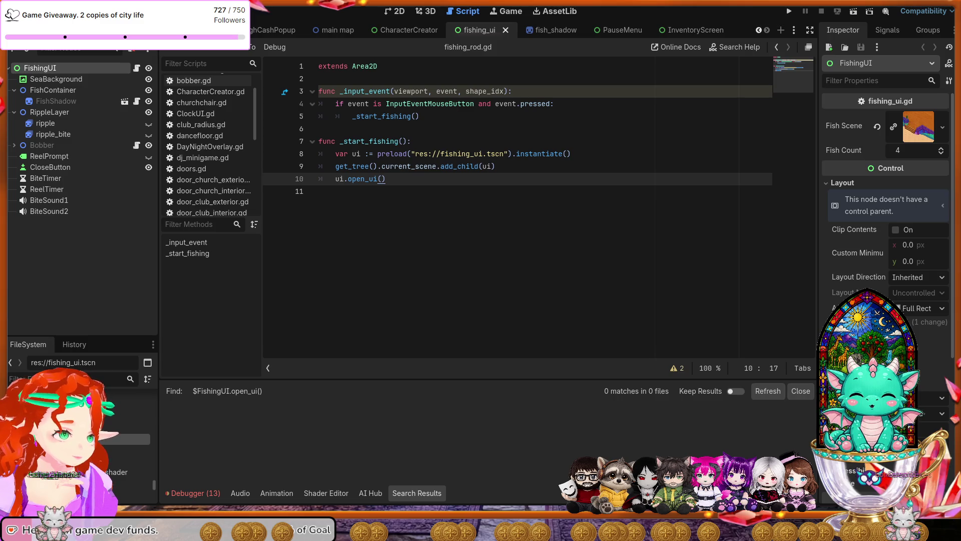
click(505, 30)
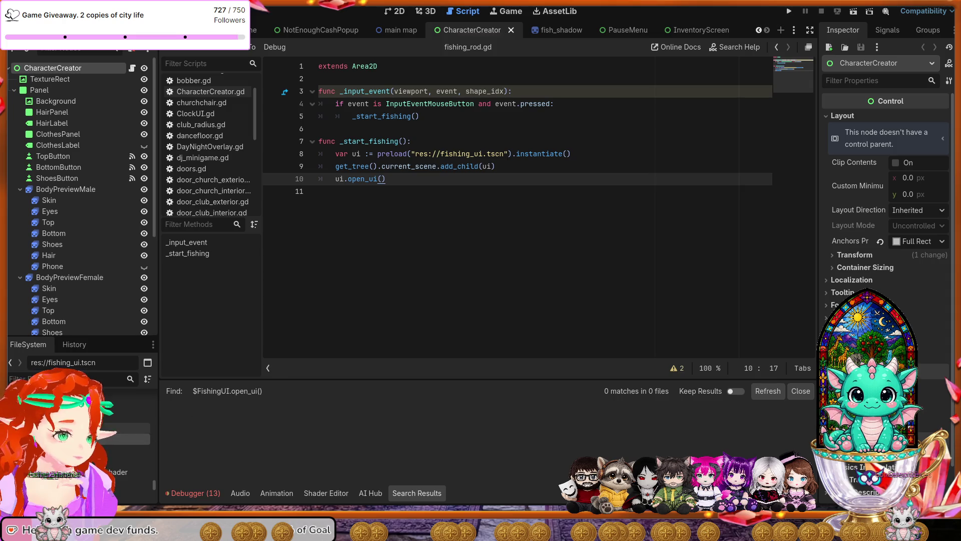
key(ctrl+shift+t)
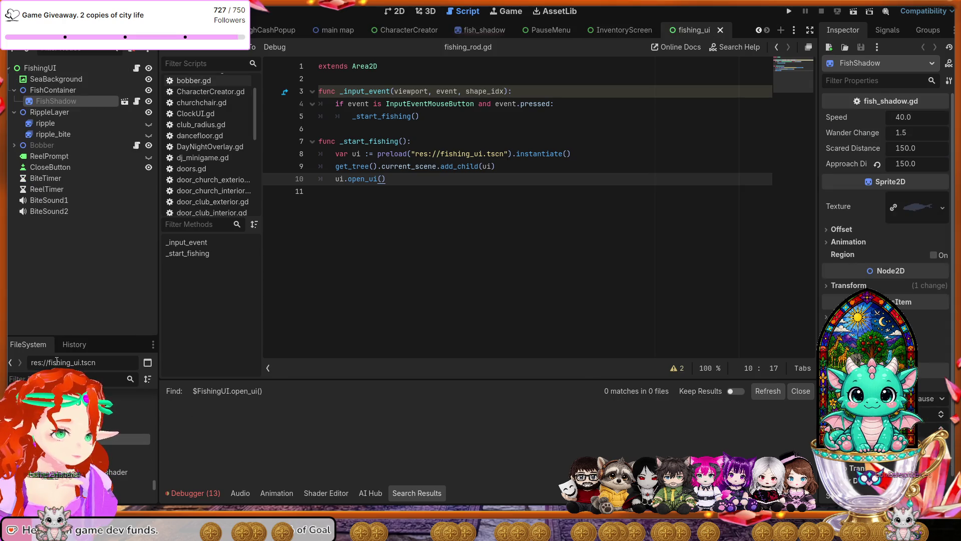